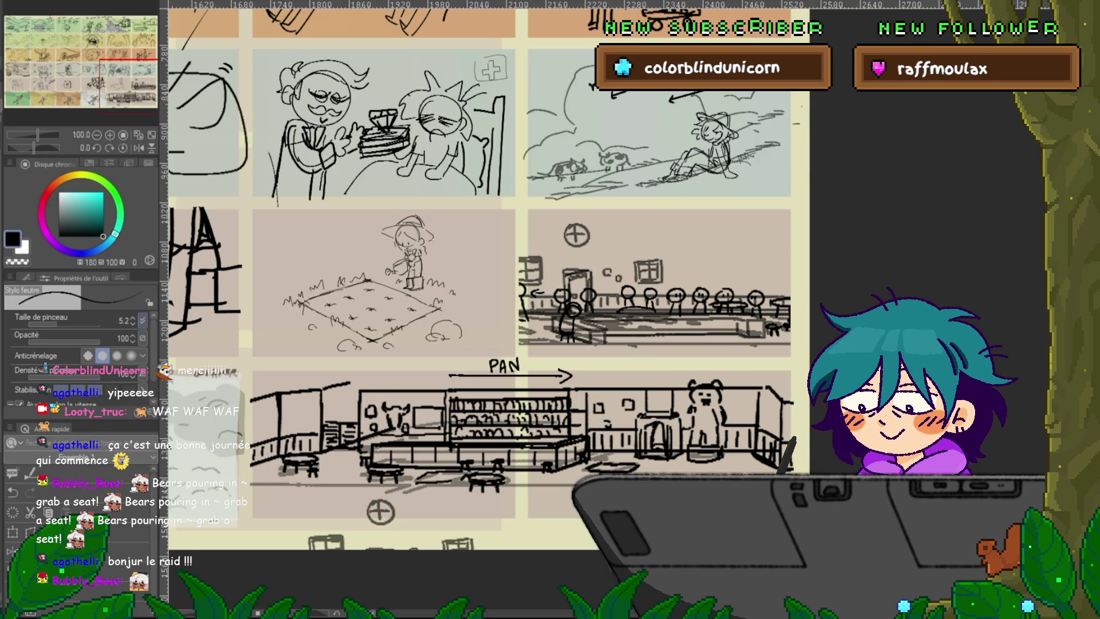
- Zoom out to 60% and scroll left and right across the autumn and winter sketch rows
key(ctrl+minus)
key(ctrl+minus)
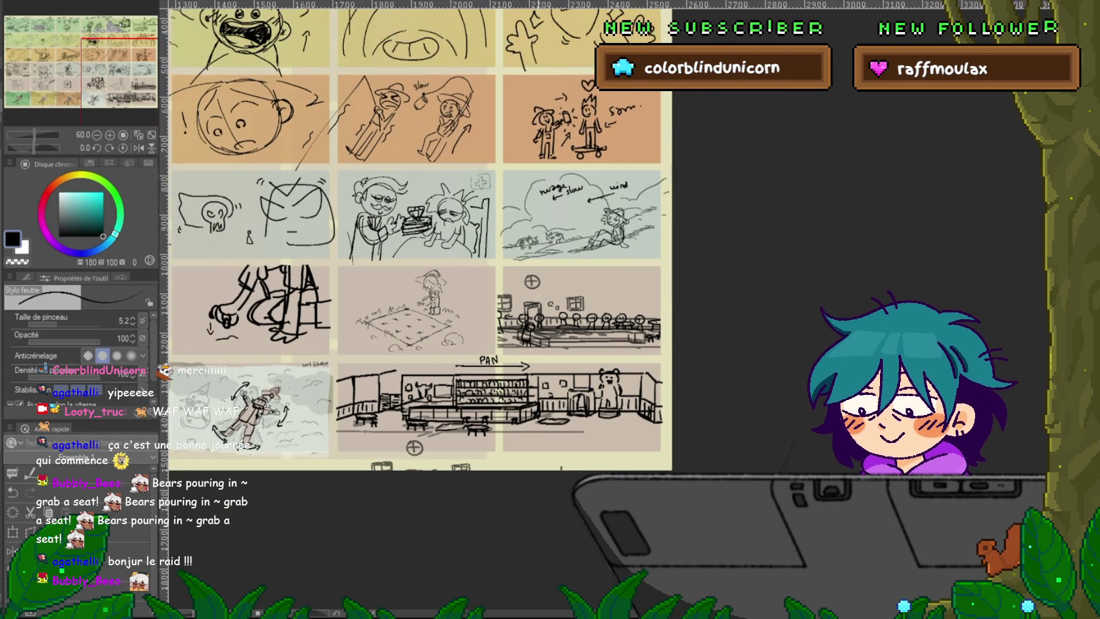
scroll(418, 235, left, 8)
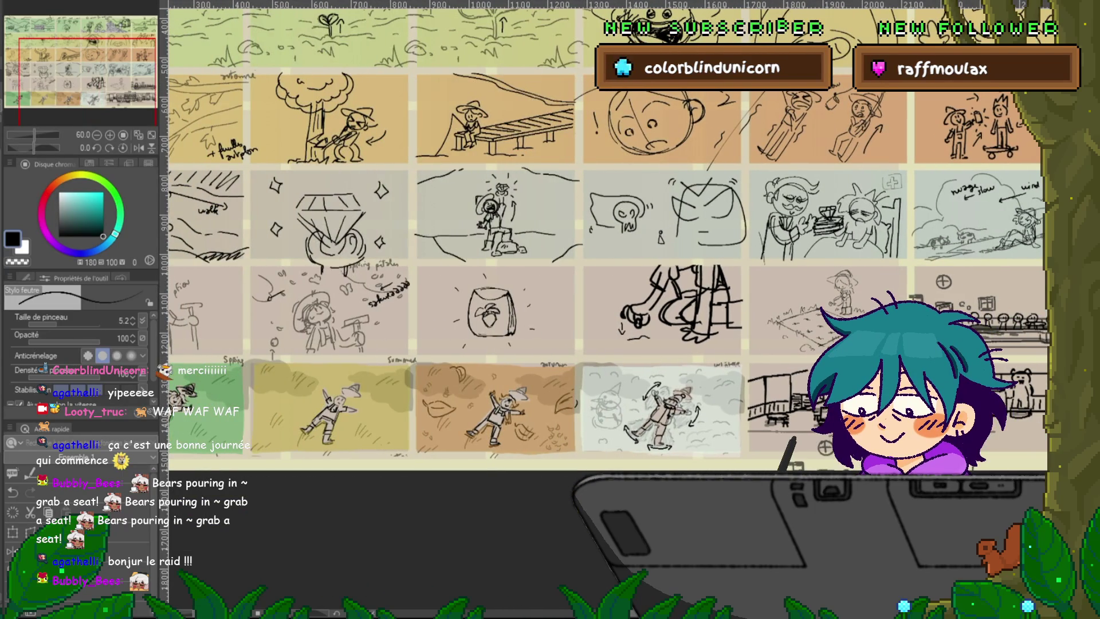
scroll(607, 235, left, 2)
scroll(607, 234, right, 8)
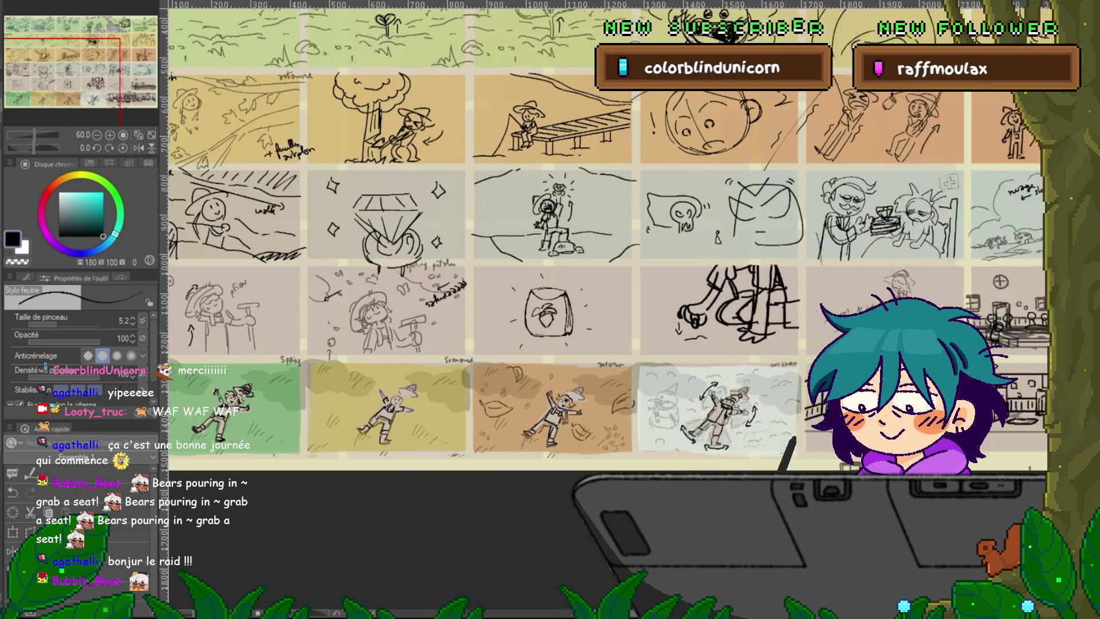
scroll(607, 235, right, 2)
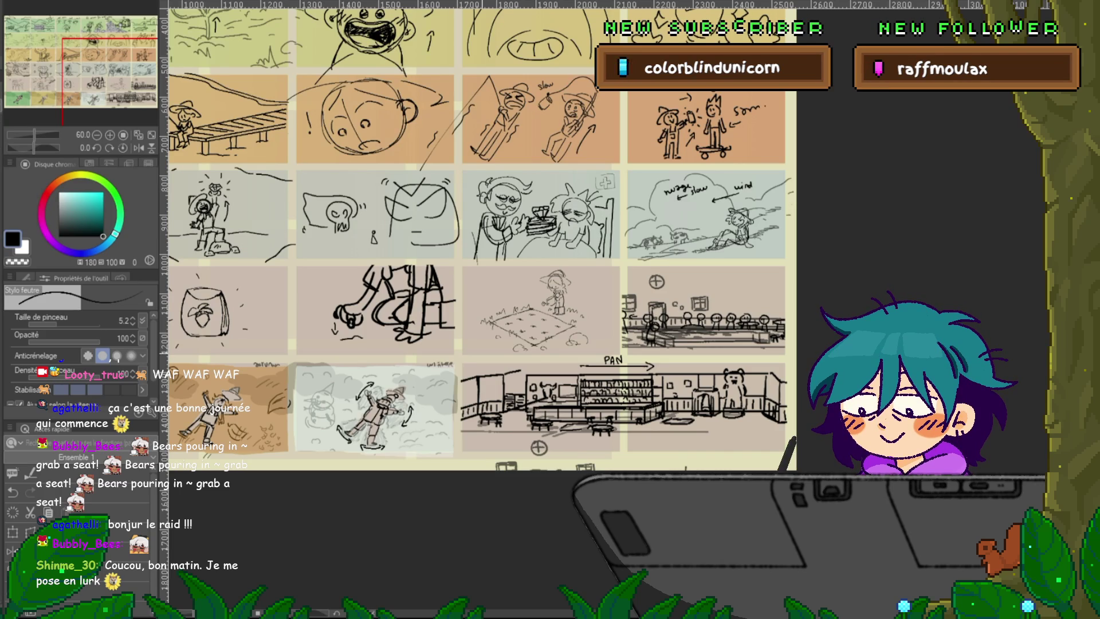
scroll(481, 235, left, 10)
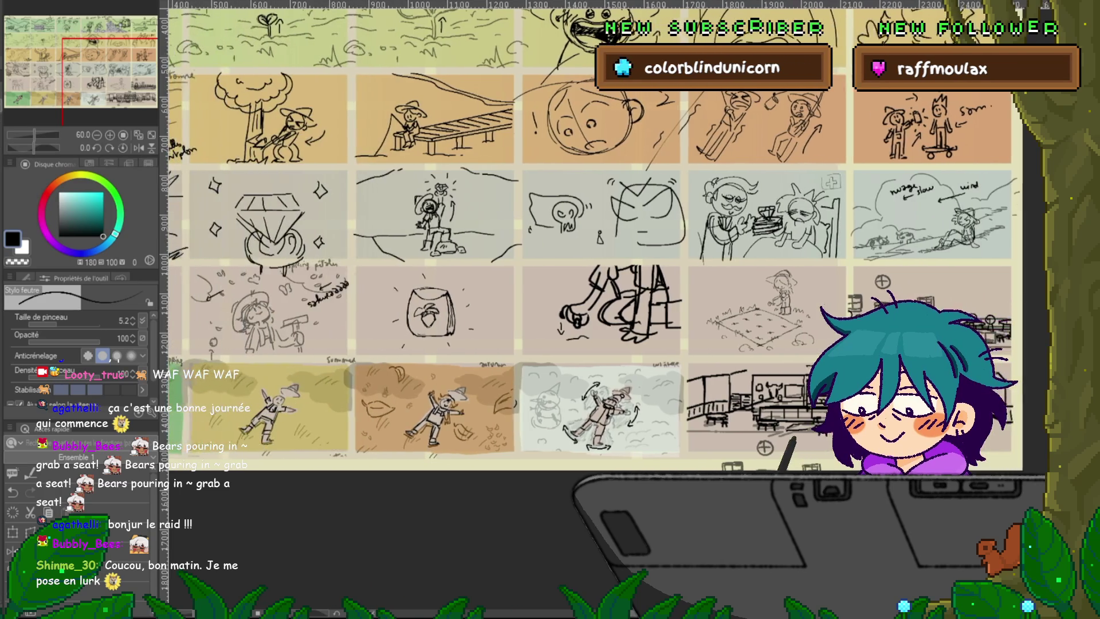
scroll(608, 235, left, 3)
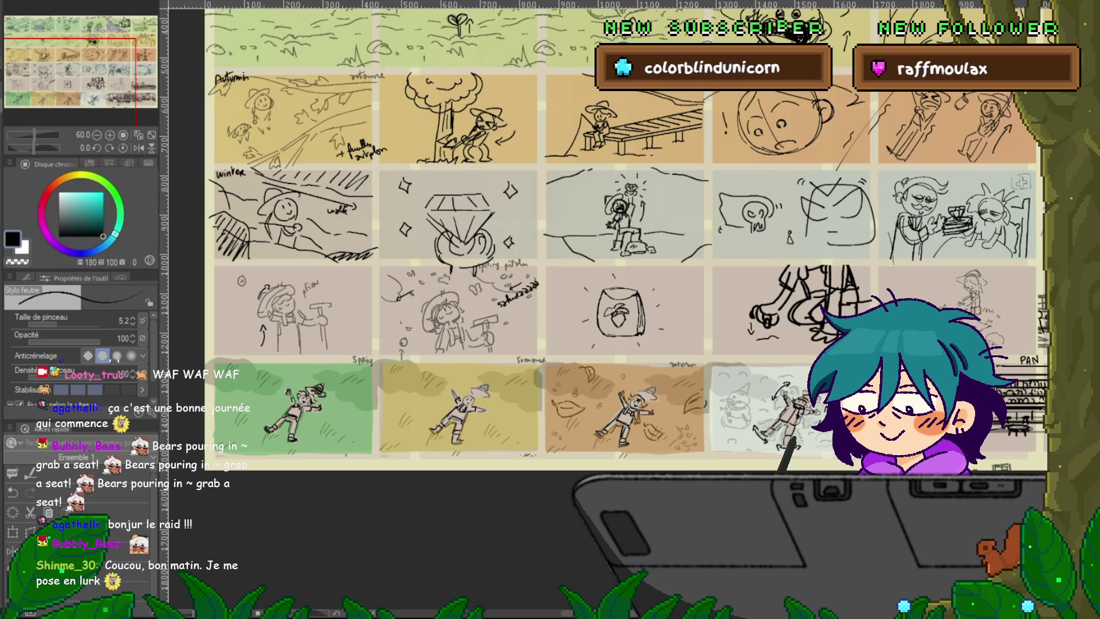
- Briefly show a second old sketch, then hide all sketch layers, leaving only the tinted panels
key(ctrl+z)
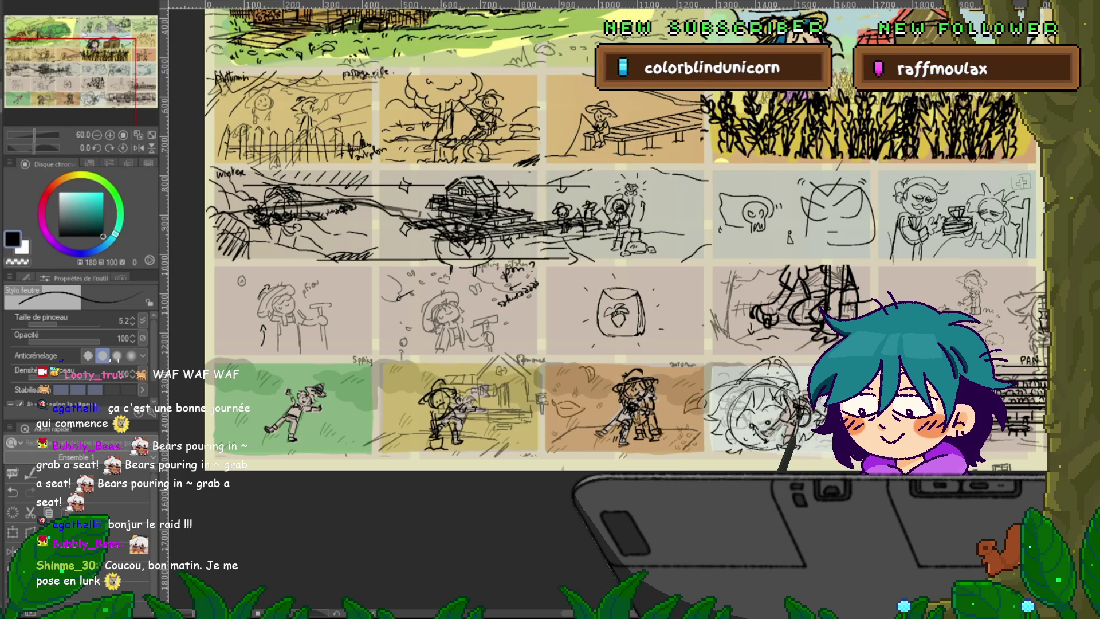
key(ctrl+z)
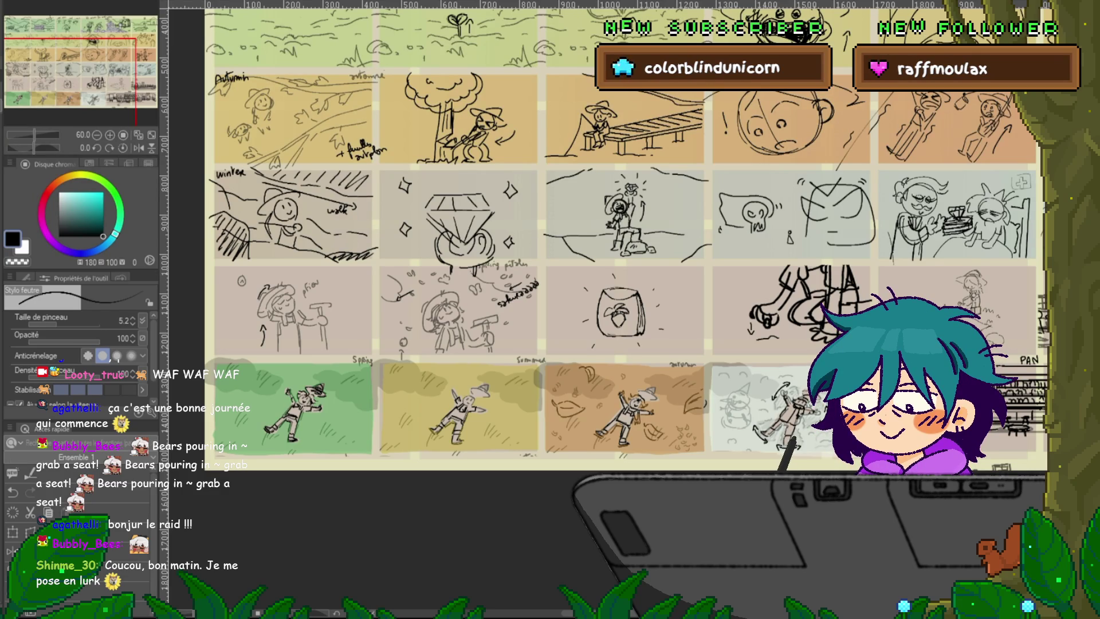
key(Delete)
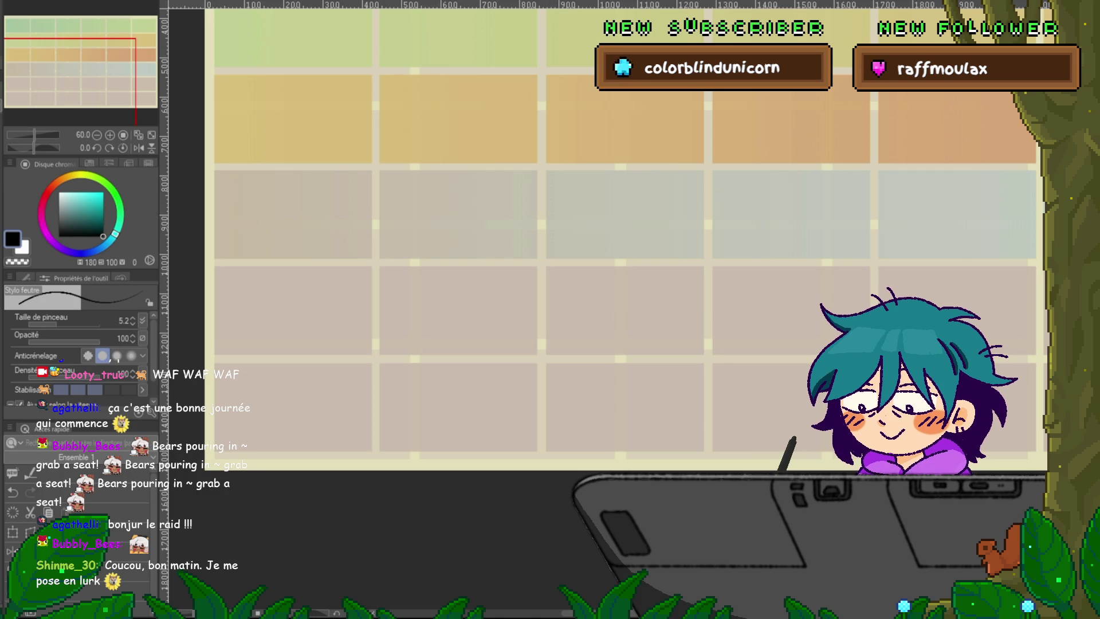
- Undo and redo the last grid change, then show the spring-to-winter sketches over the grid again
scroll(625, 258, up, 2)
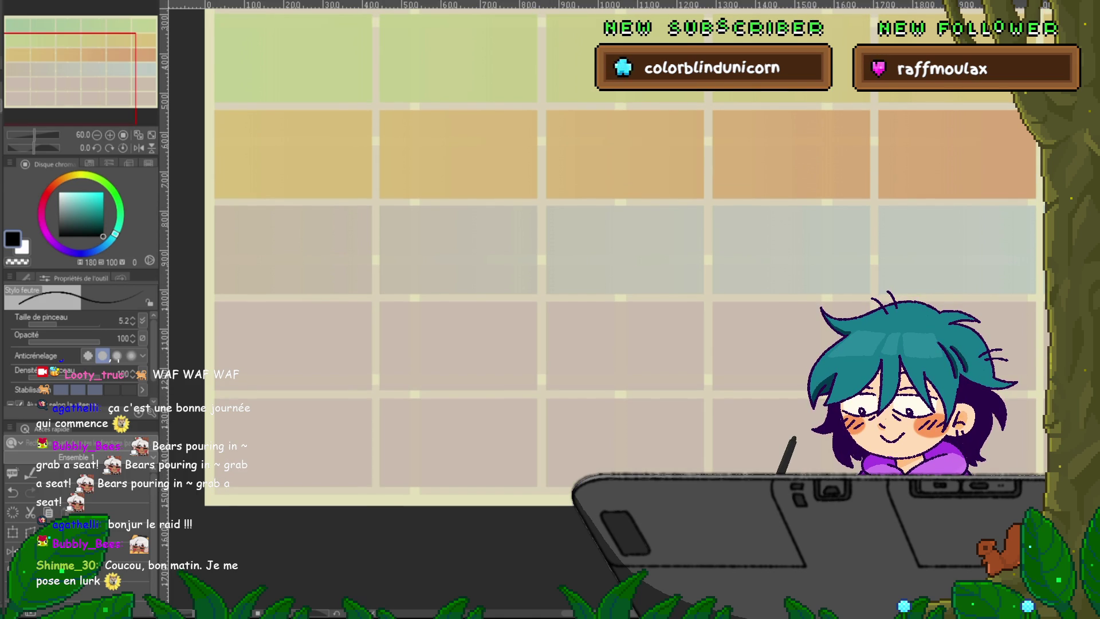
key(ctrl+z)
key(ctrl+y)
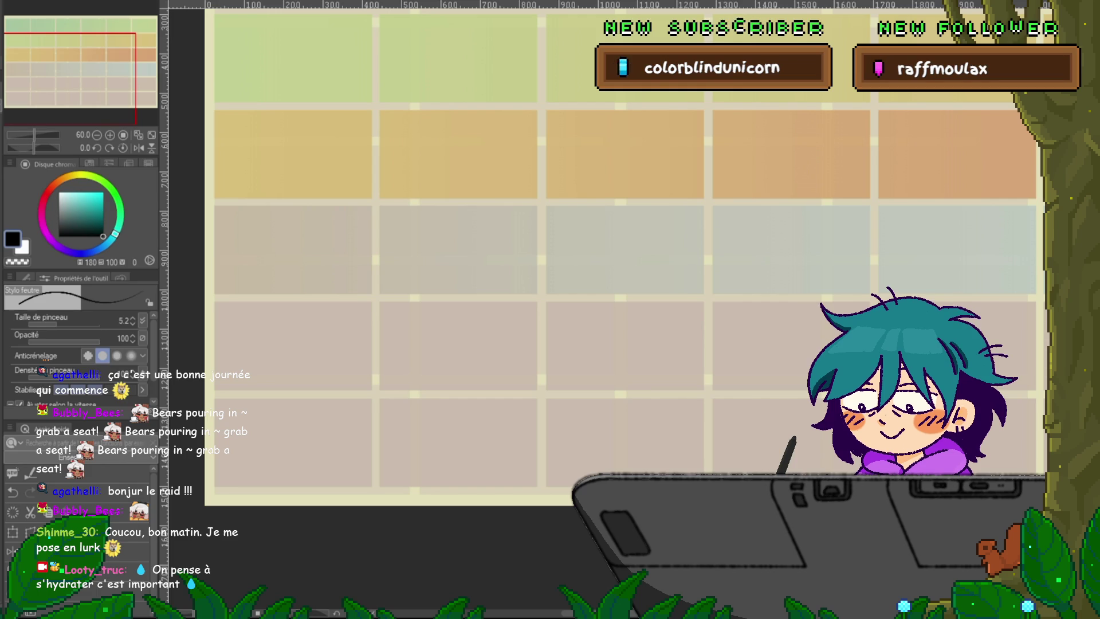
scroll(624, 275, up, 2)
scroll(624, 275, up, 2)
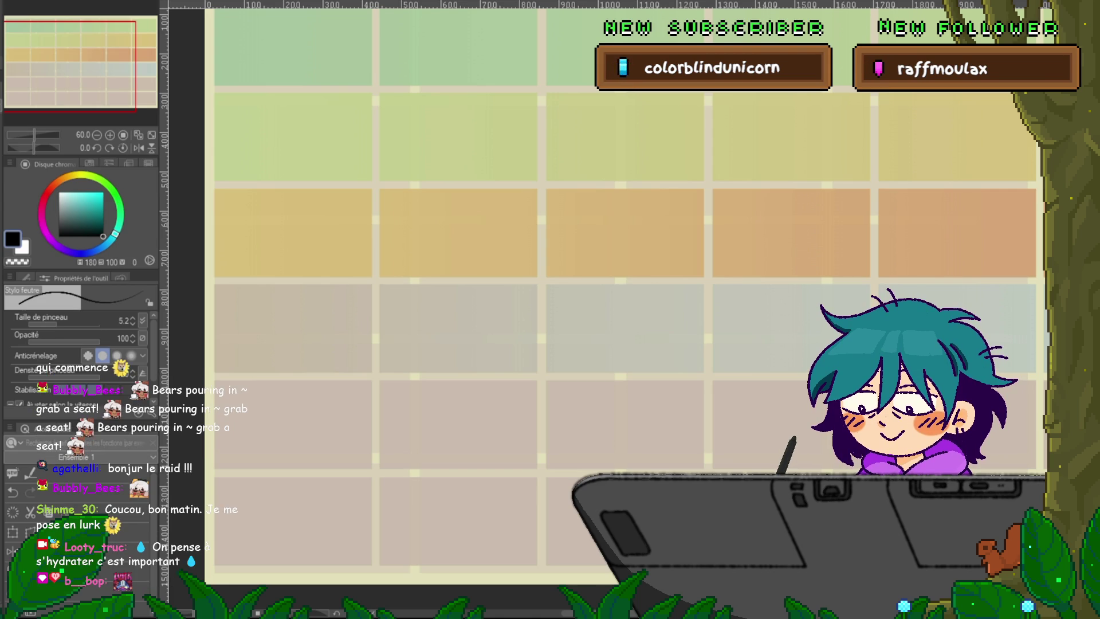
key(ctrl+z)
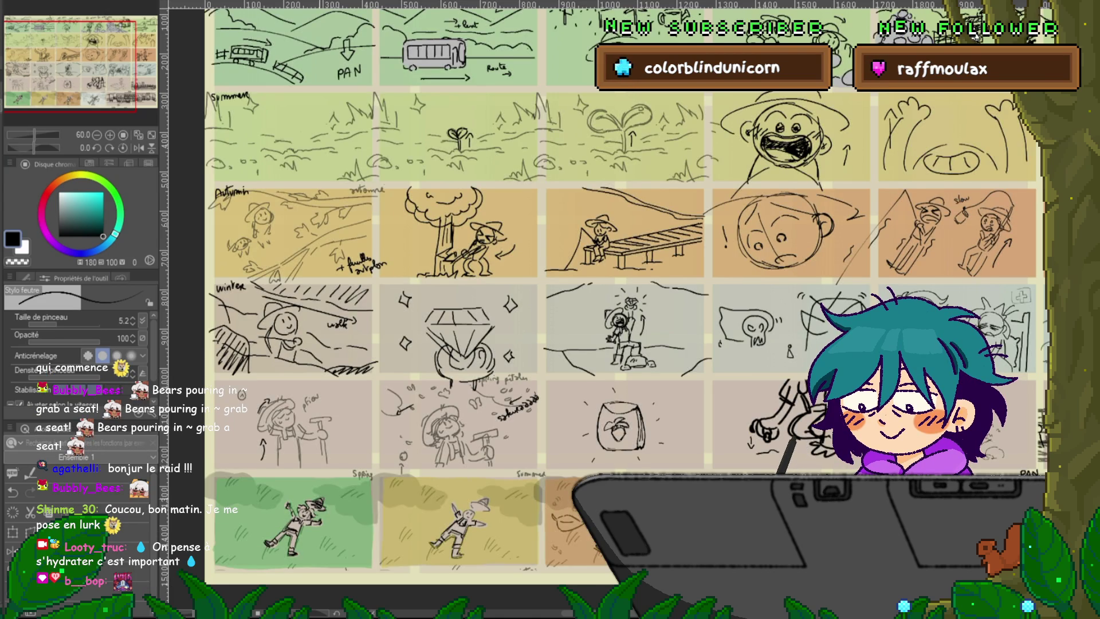
- Scroll over the lower rows of old sketches, including the winter and summer panels
scroll(320, 504, up, 3)
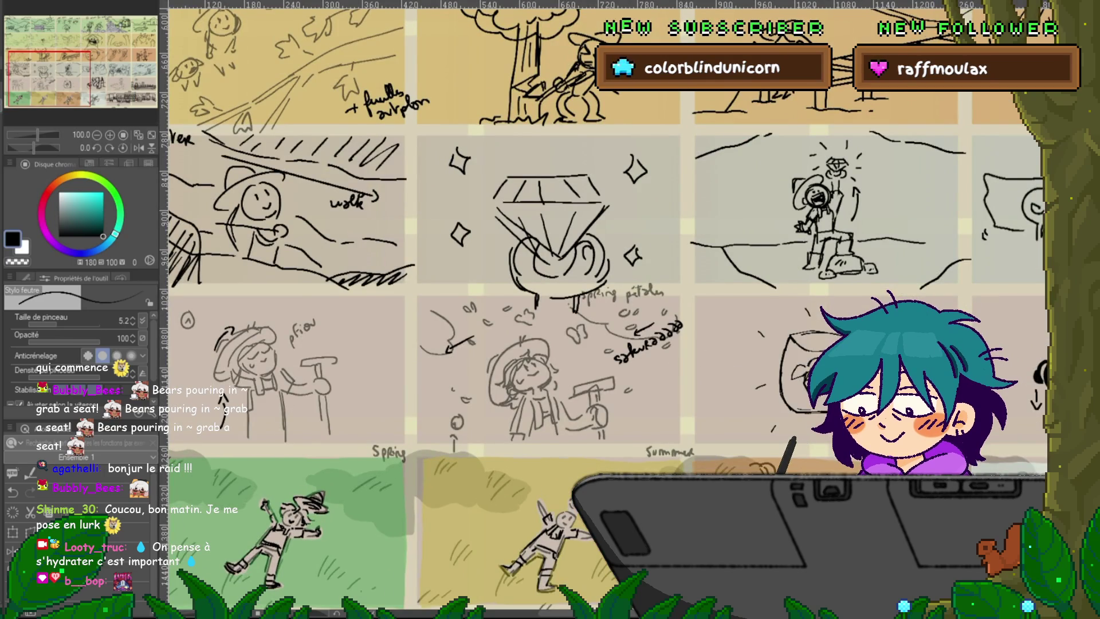
scroll(602, 309, down, 3)
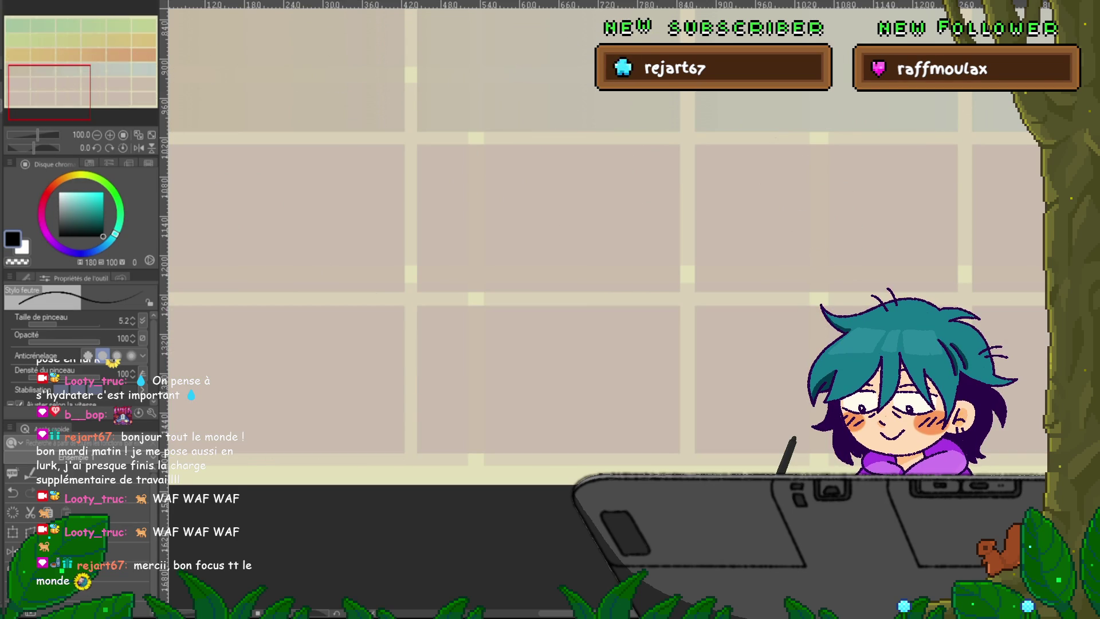
- Zoom out and undo the stray scribble in the green cell
key(ctrl+minus)
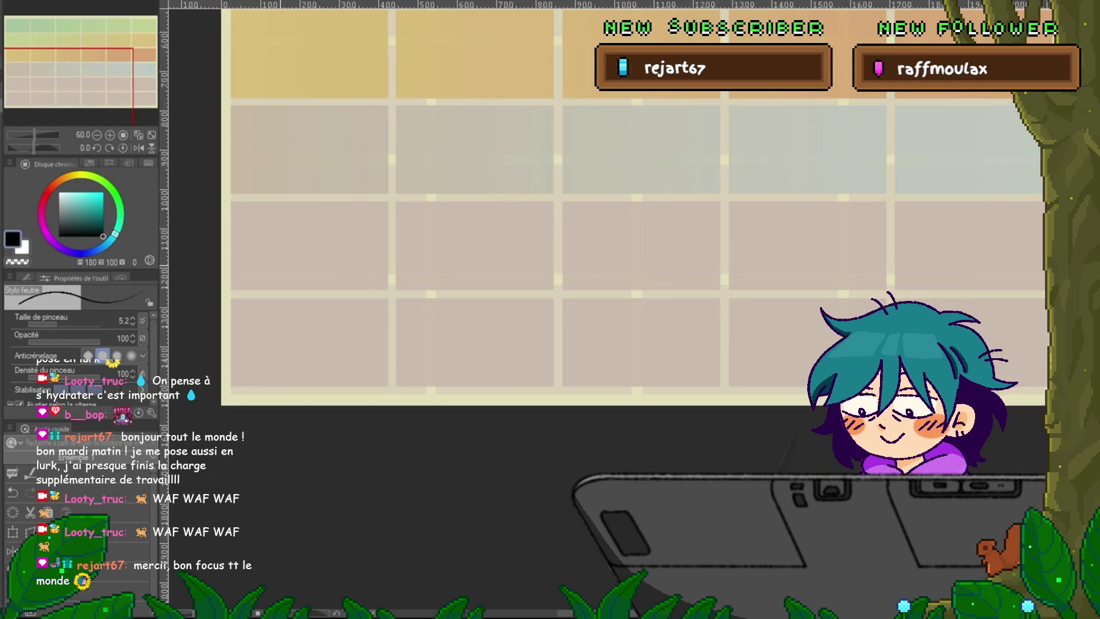
scroll(631, 309, up, 5)
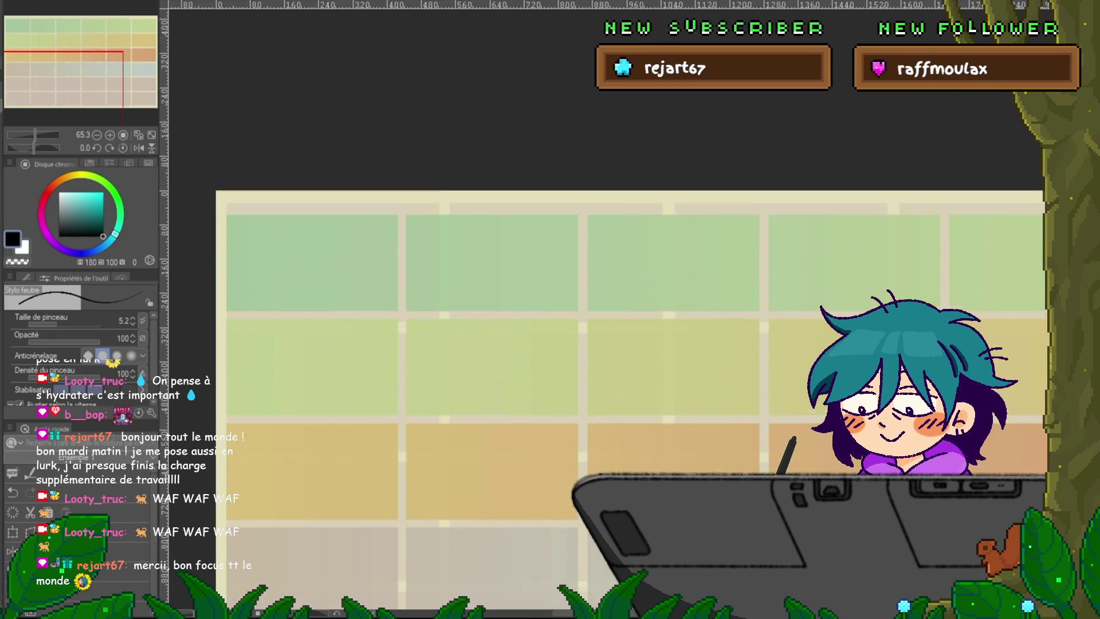
scroll(630, 310, down, 2)
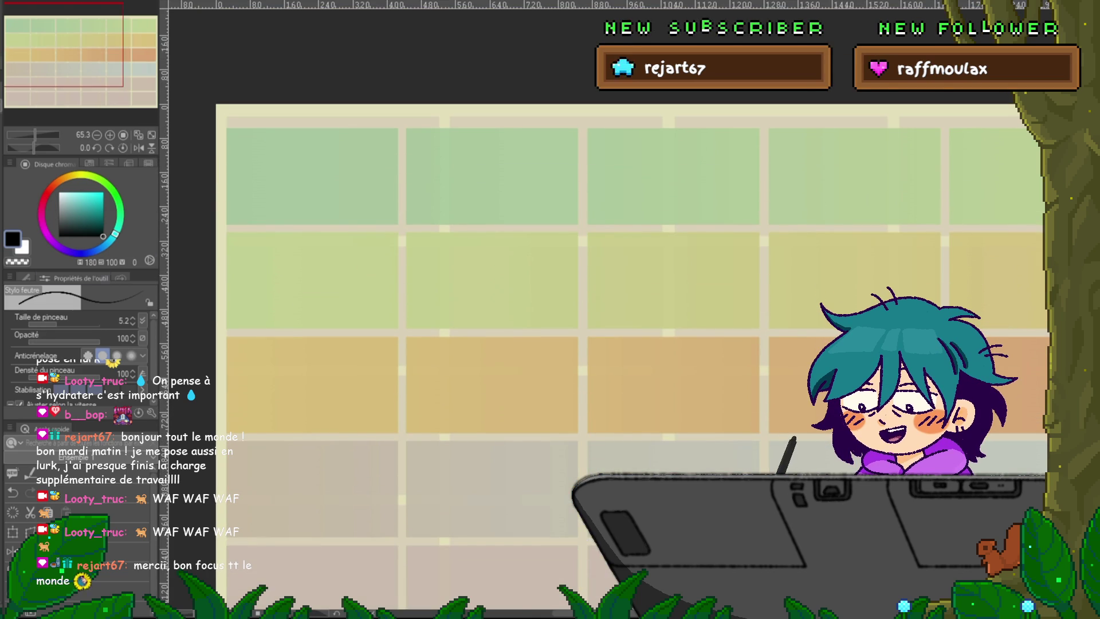
key(ctrl+z)
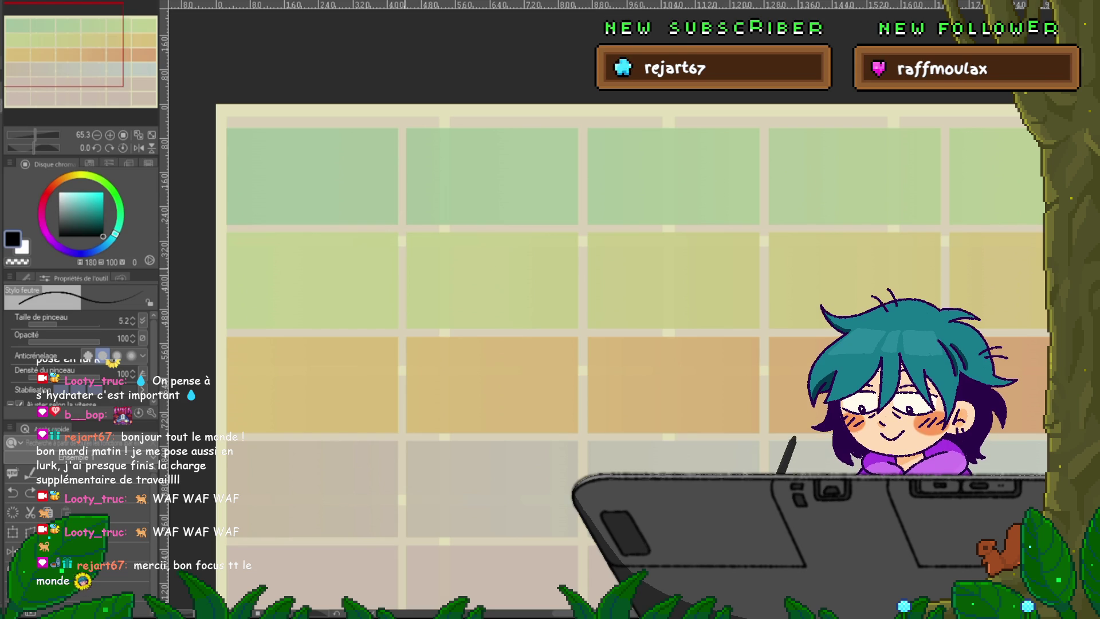
- Handwrite 'intro song.' above the first green panel, undoing one wrong letter
drag(316, 121, 382, 131)
key(ctrl+z)
click(390, 123)
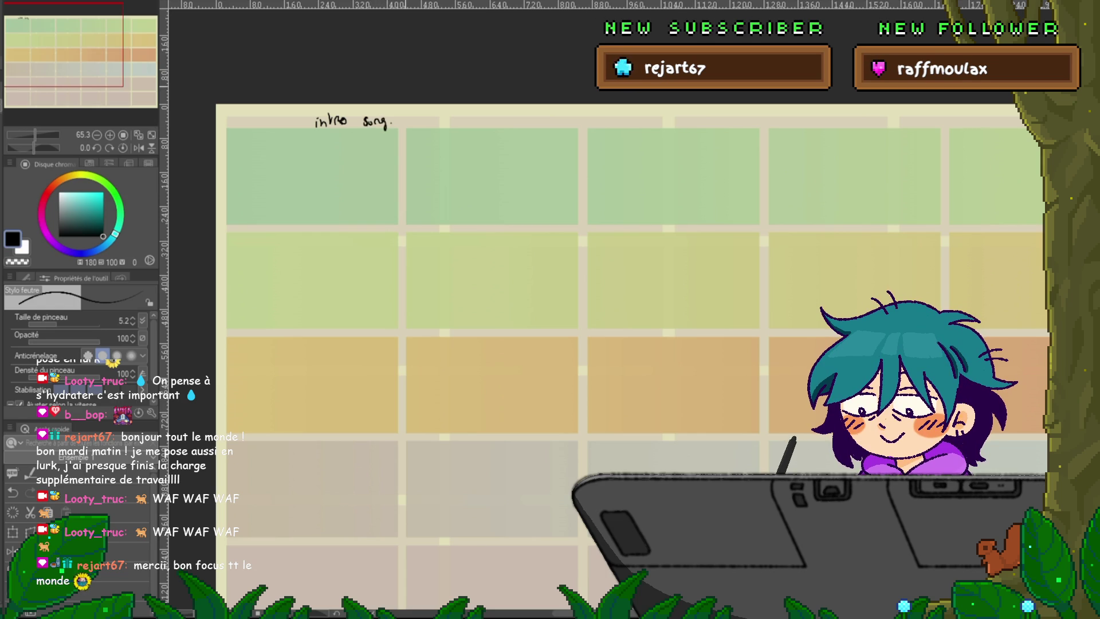
- Show all hidden storyboard sketches again and switch to the Rectangle selection tool
key(ctrl+shift+h)
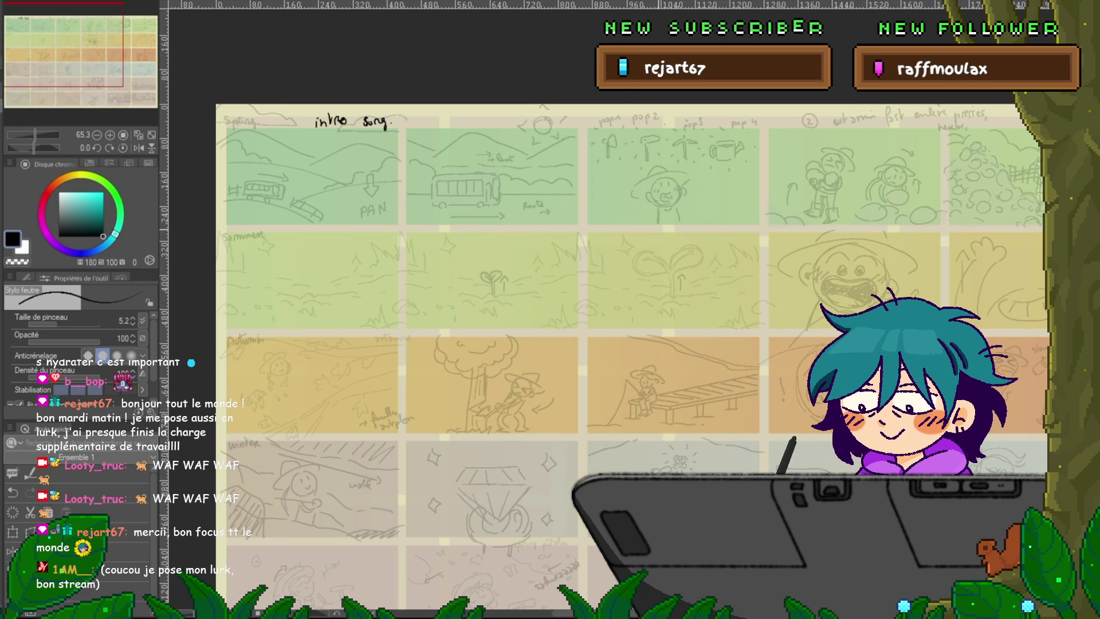
drag(573, 287, 480, 315)
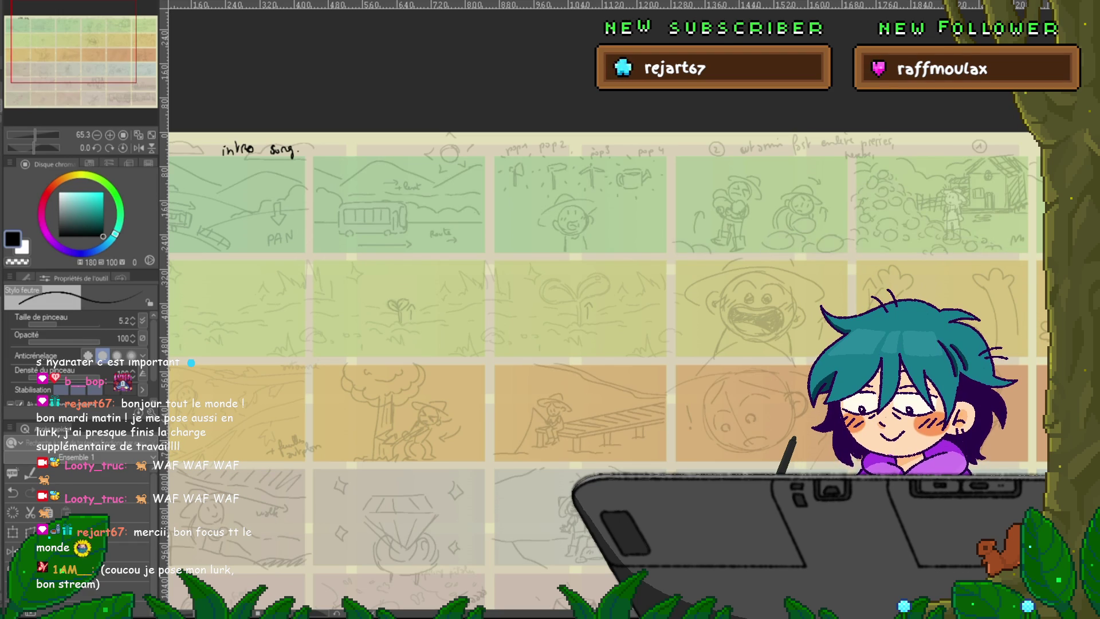
key(ctrl+z)
key(ctrl+y)
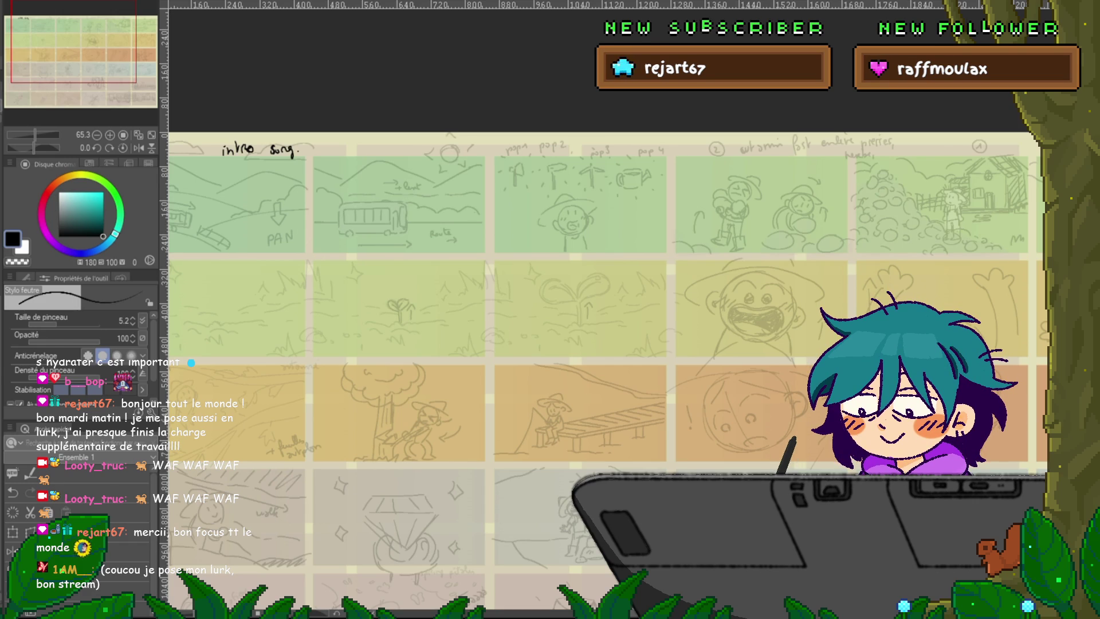
key(m)
mouse_move(310, 151)
mouse_down()
mouse_move(450, 244)
mouse_move(486, 254)
mouse_up()
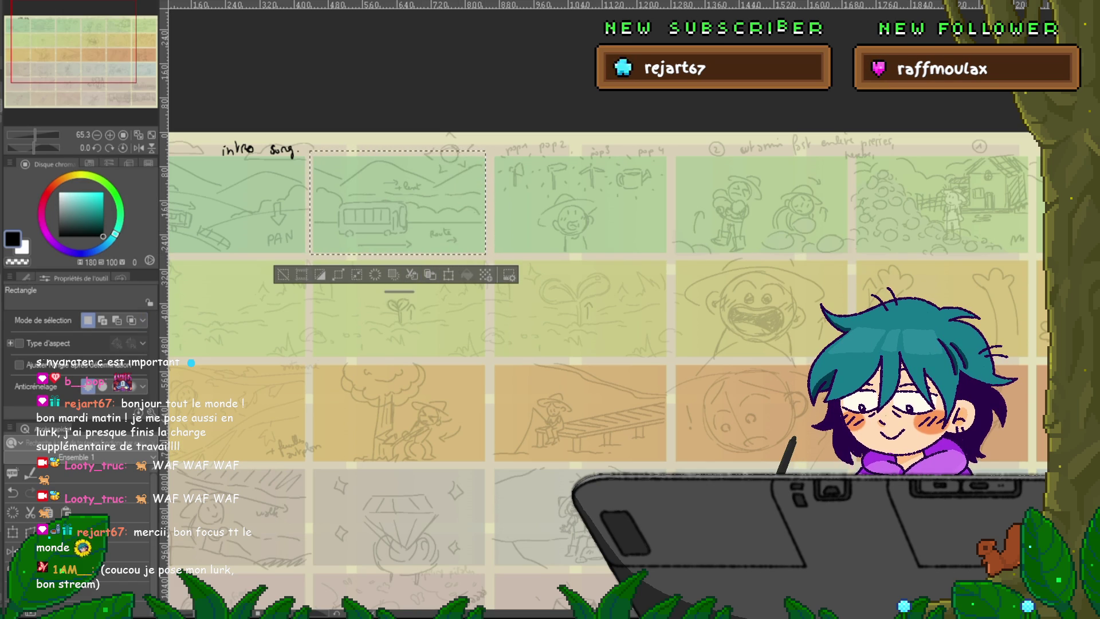
key(ctrl+d)
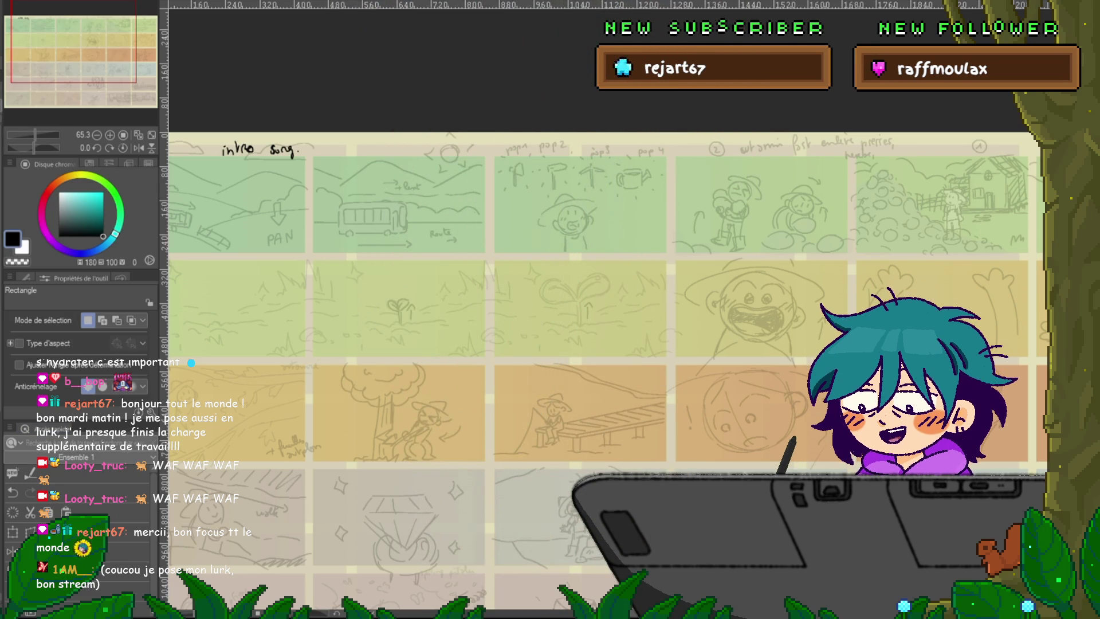
drag(573, 287, 683, 286)
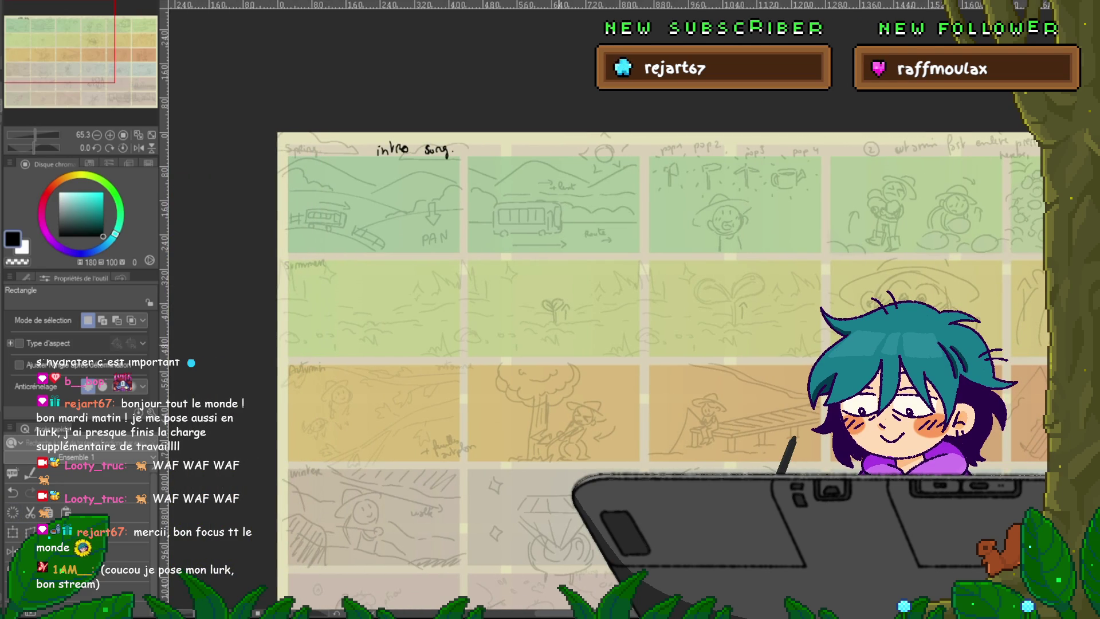
- Select the first Spring panel, delete its old sketch, deselect, and start transforming Calque 15 Copie
drag(282, 155, 465, 254)
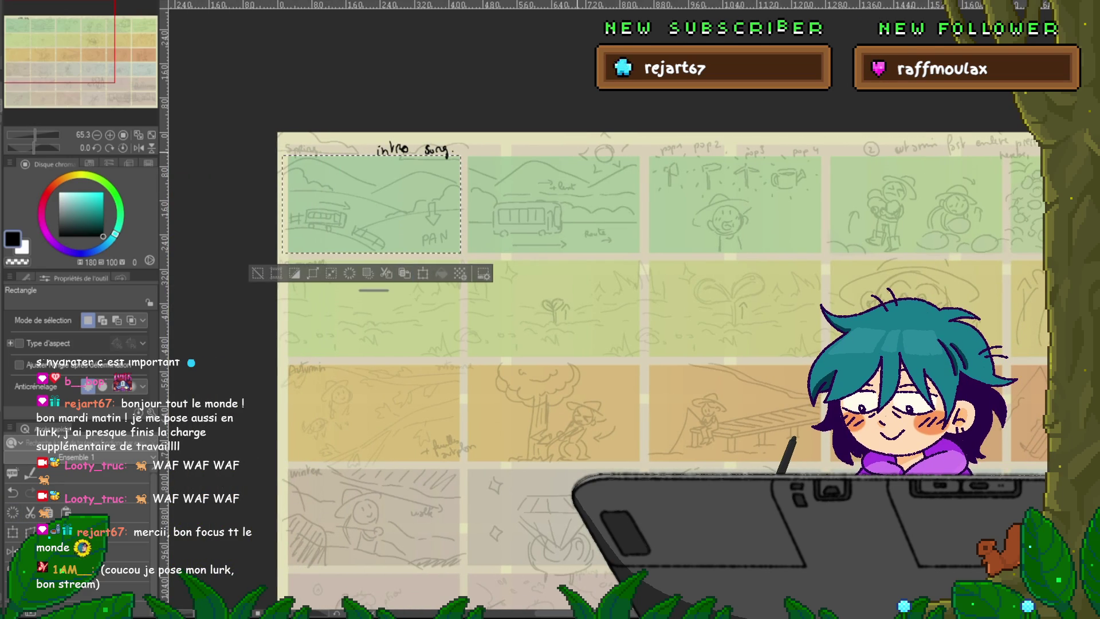
key(i)
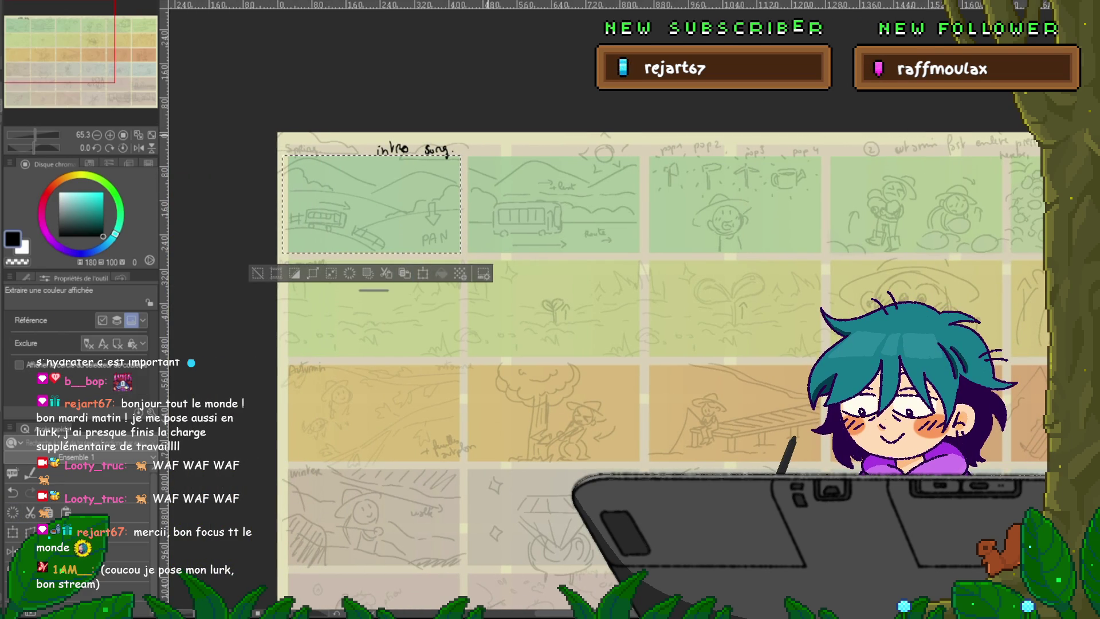
key(g)
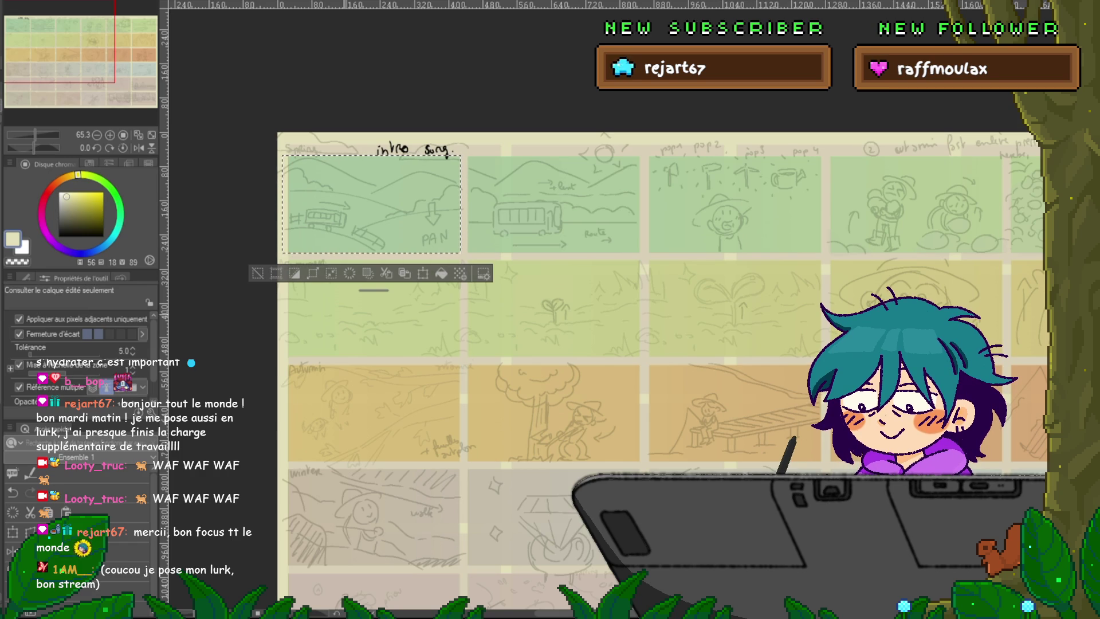
key(Delete)
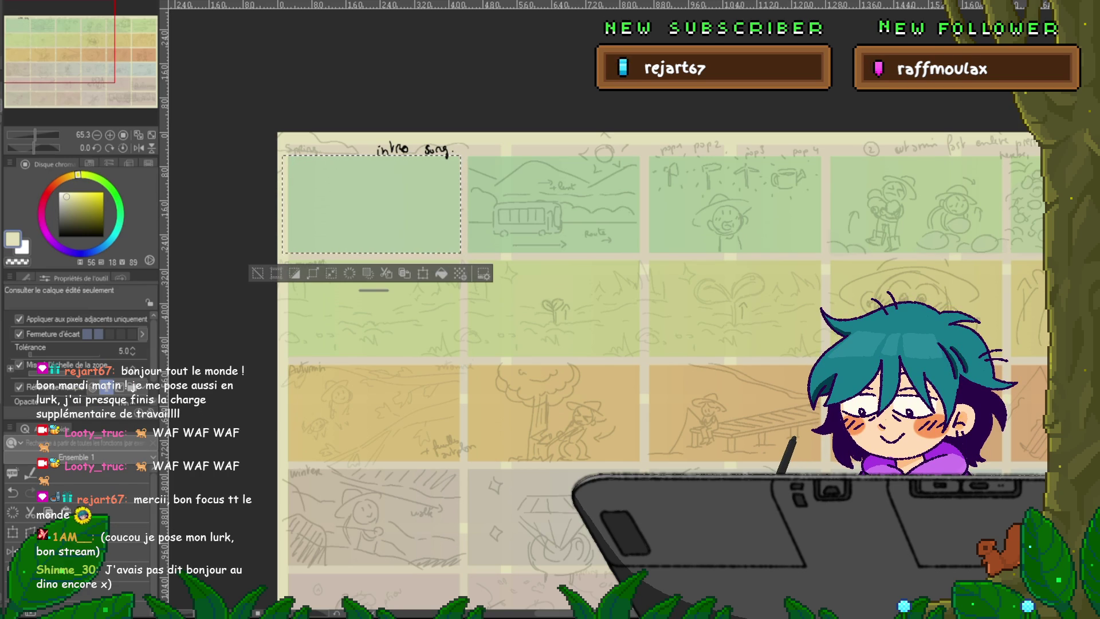
key(m)
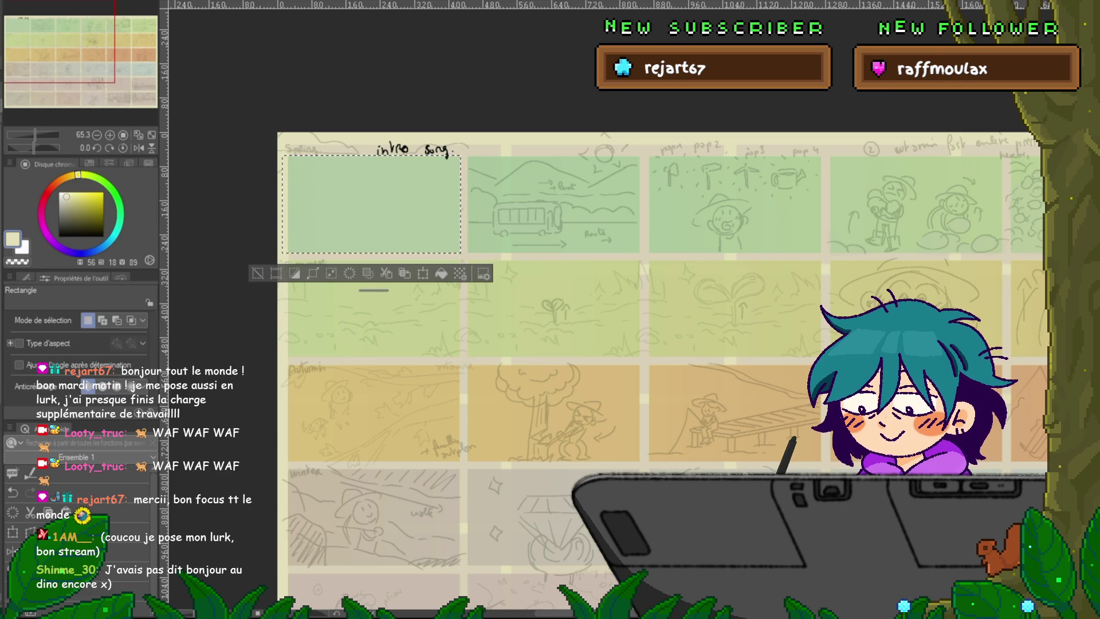
key(ctrl+d)
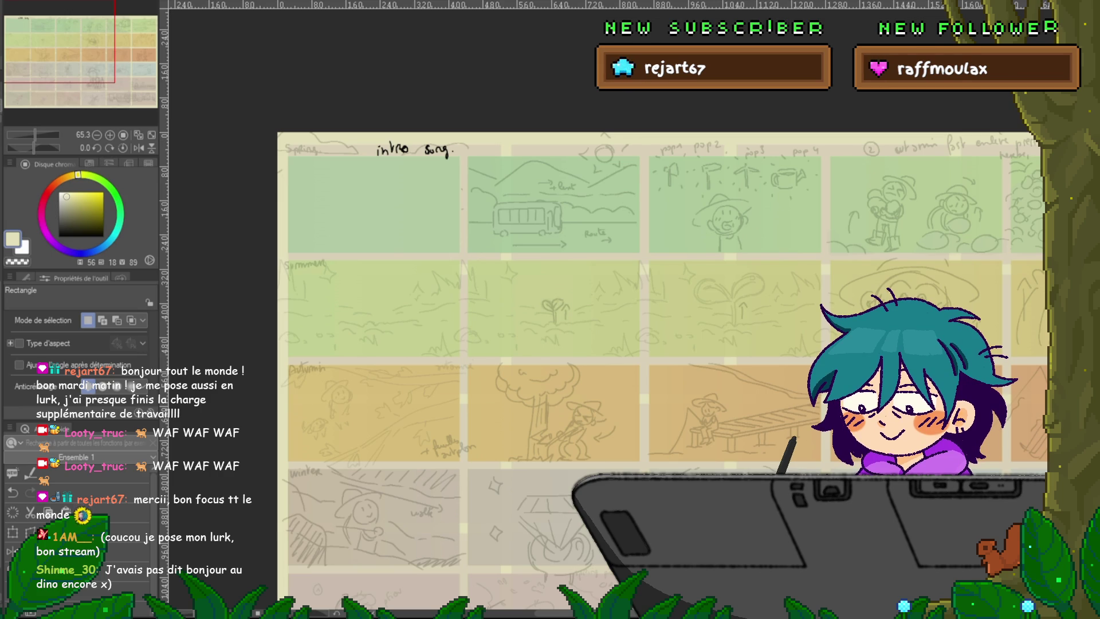
key(ctrl+t)
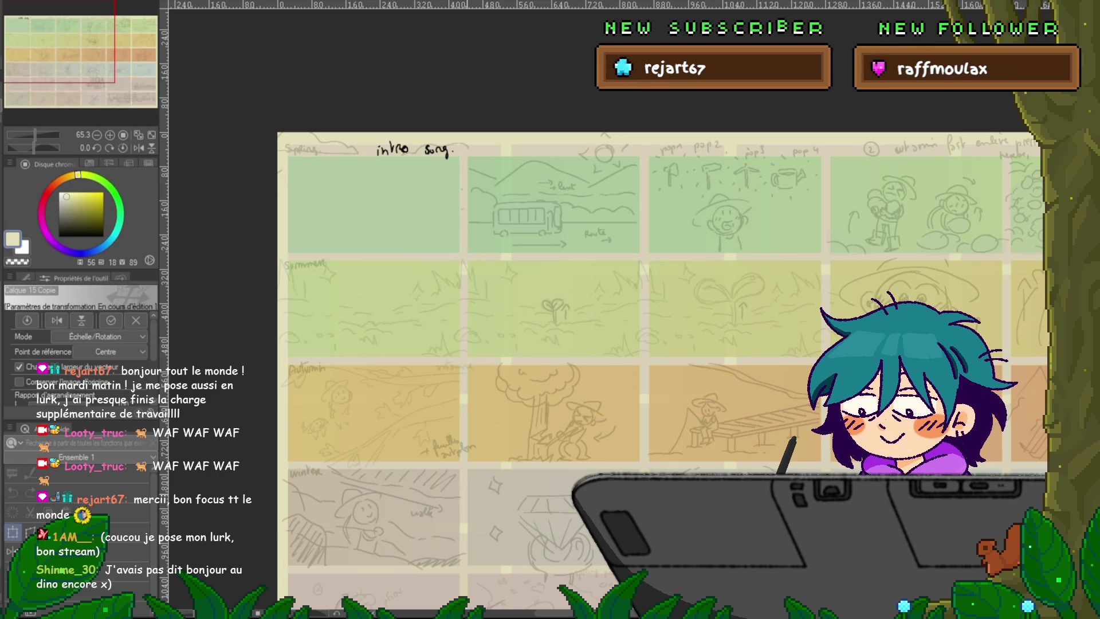
- Cancel the pending transform, scroll over the rows, and rectangle-select the bus sketch panel
scroll(659, 309, down, 5)
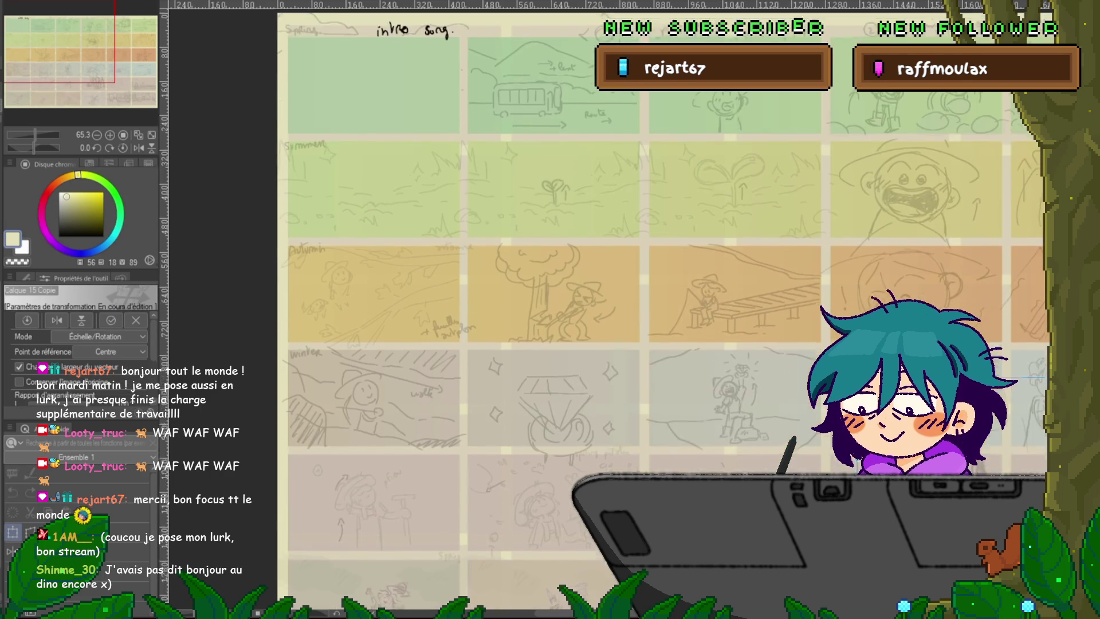
key(Return)
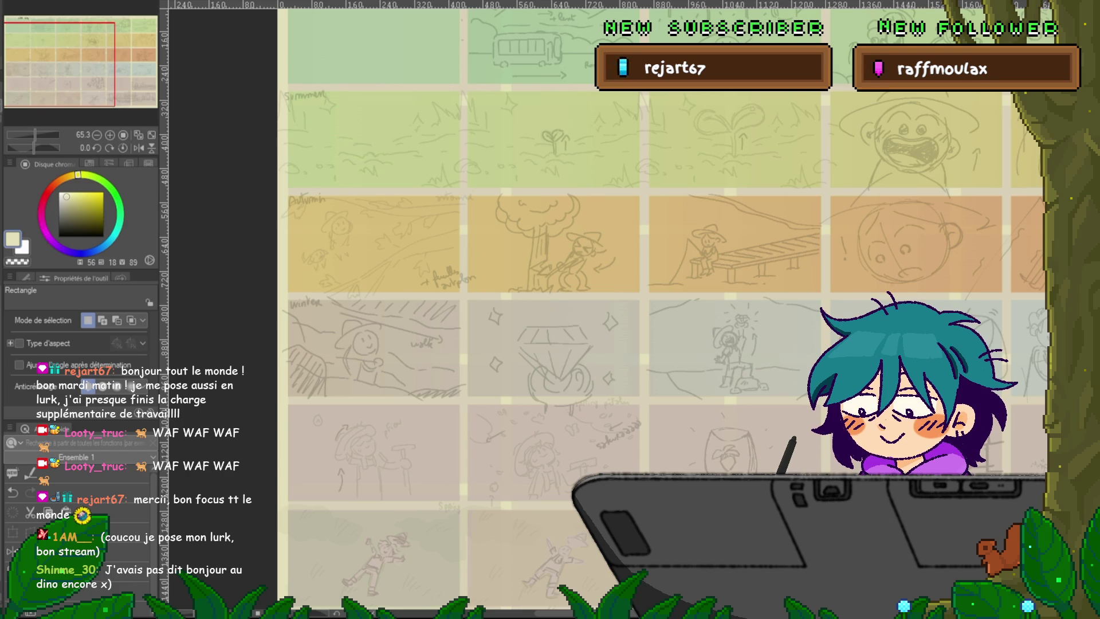
scroll(658, 343, up, 5)
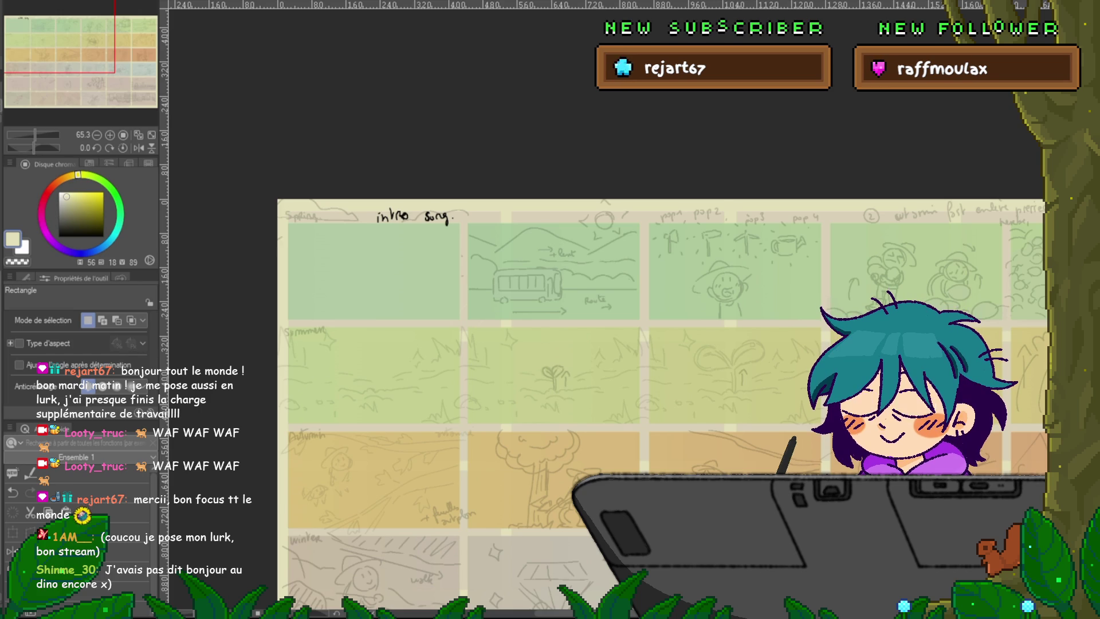
scroll(527, 300, up, 3)
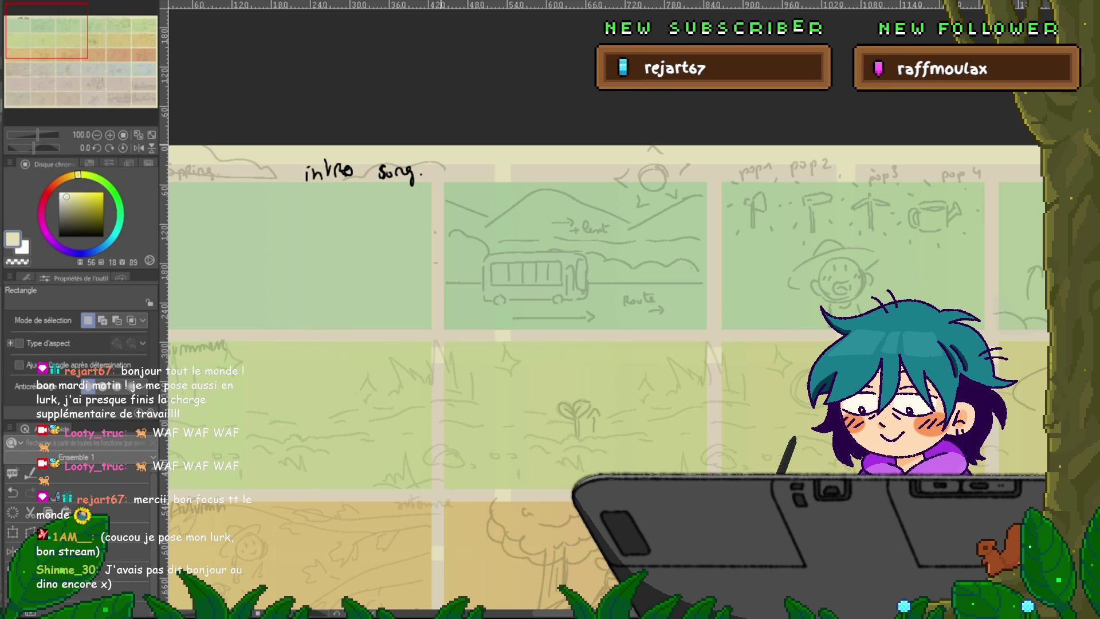
scroll(607, 378, down, 3)
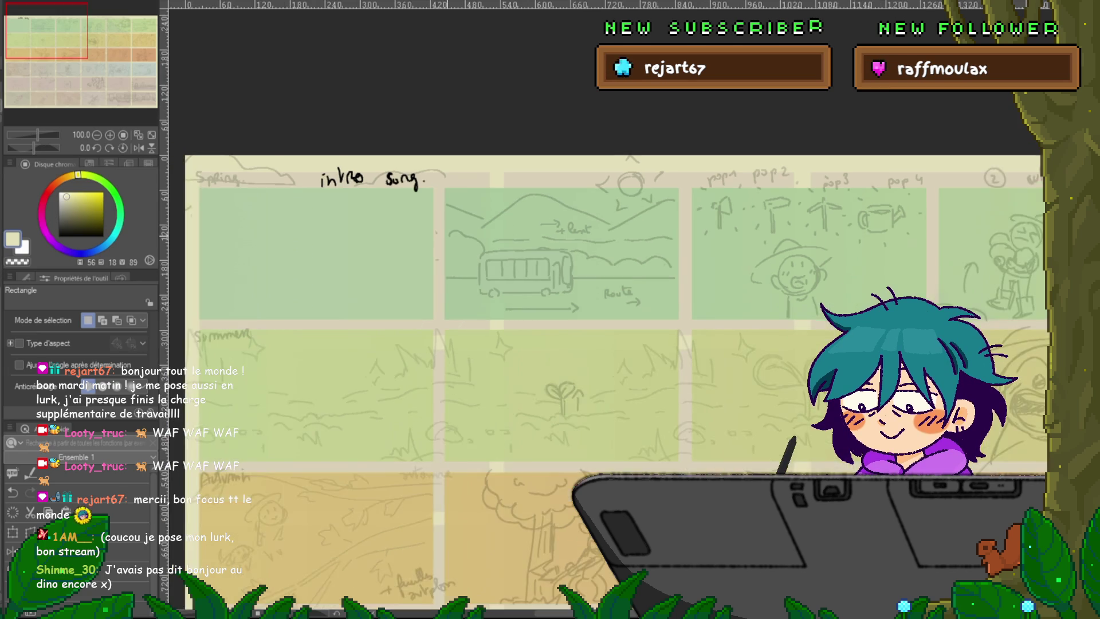
scroll(607, 378, down, 3)
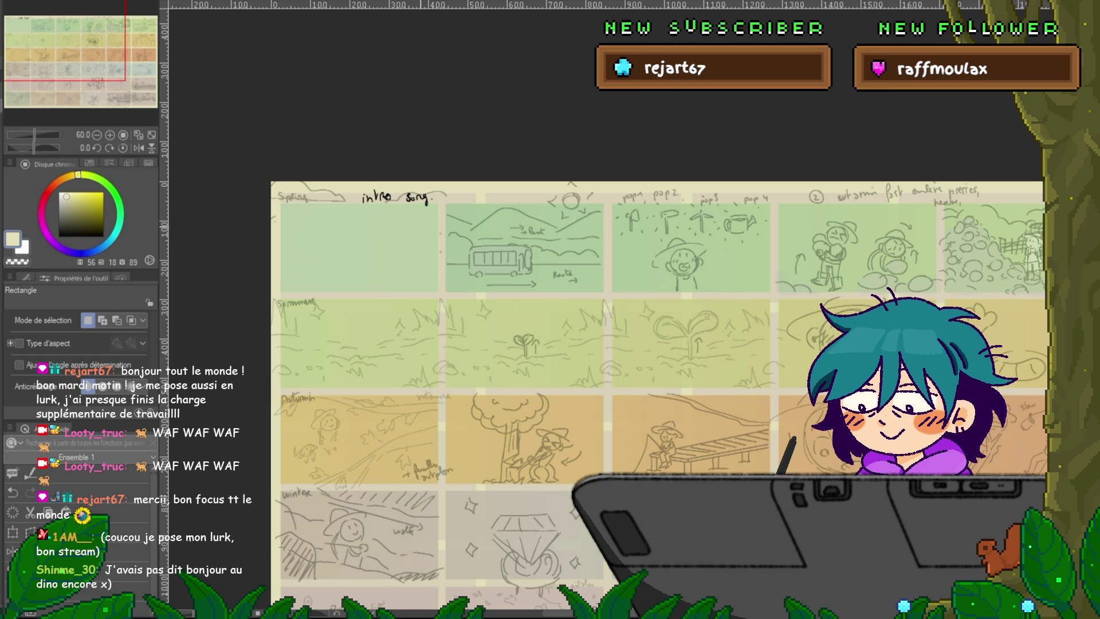
drag(442, 182, 610, 294)
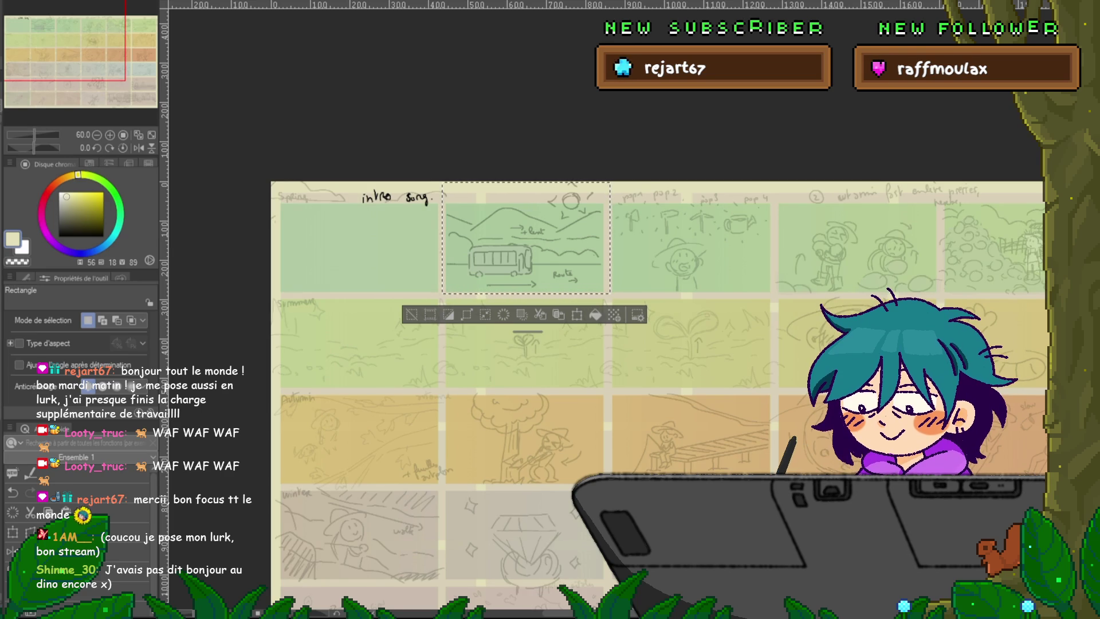
- Duplicate the bus sketch and move the copy into the first Spring panel
key(ctrl+z)
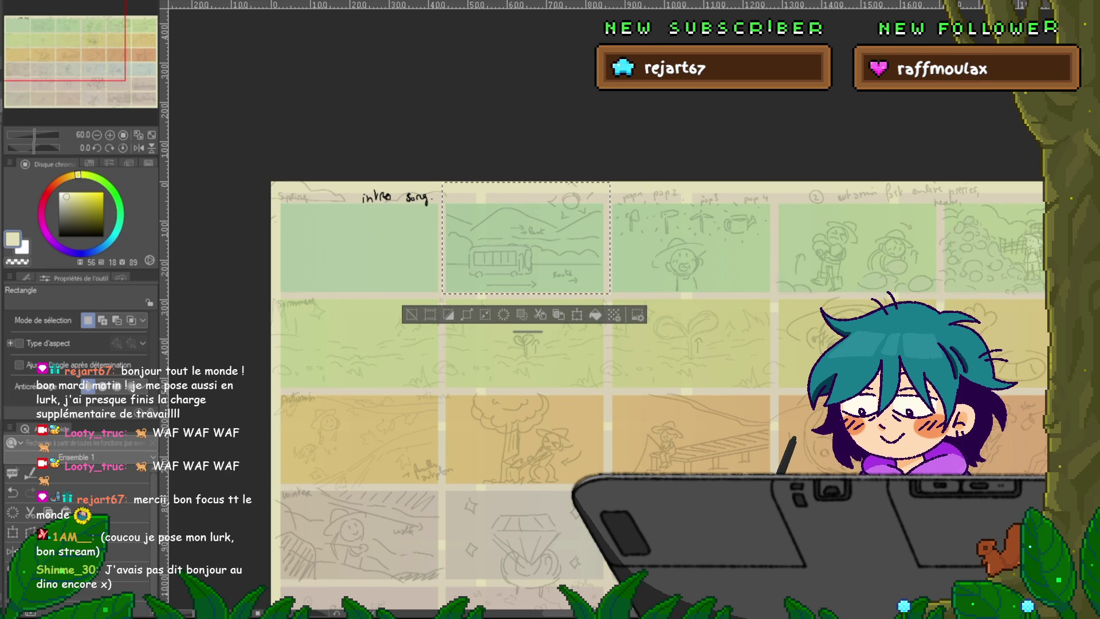
key(ctrl+z)
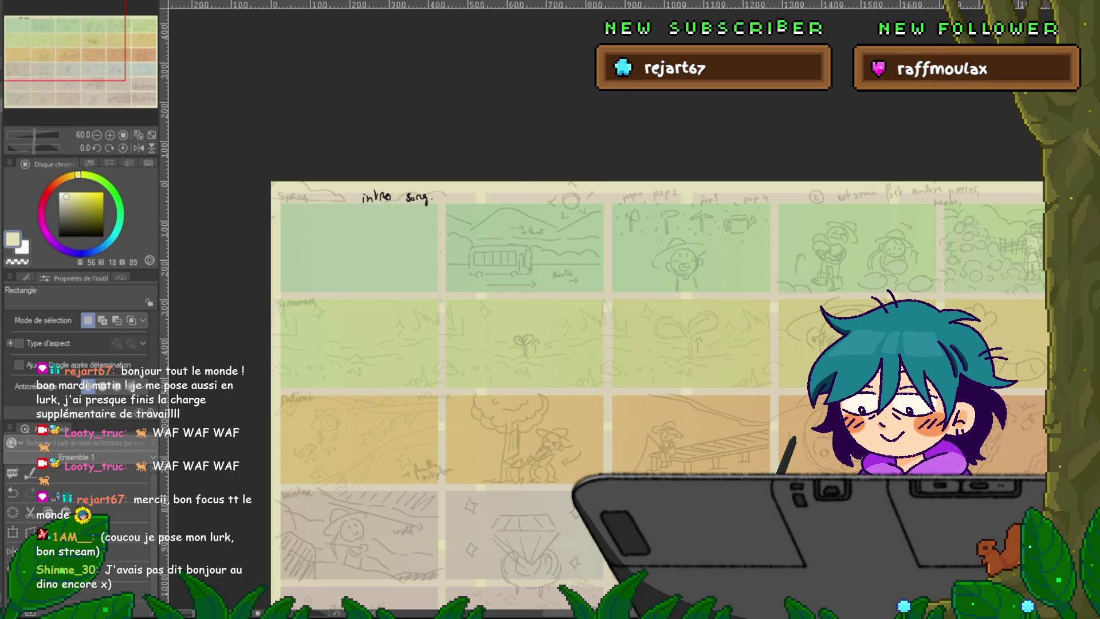
key(ctrl+t)
mouse_move(524, 242)
mouse_down()
mouse_move(357, 231)
mouse_move(357, 243)
mouse_up()
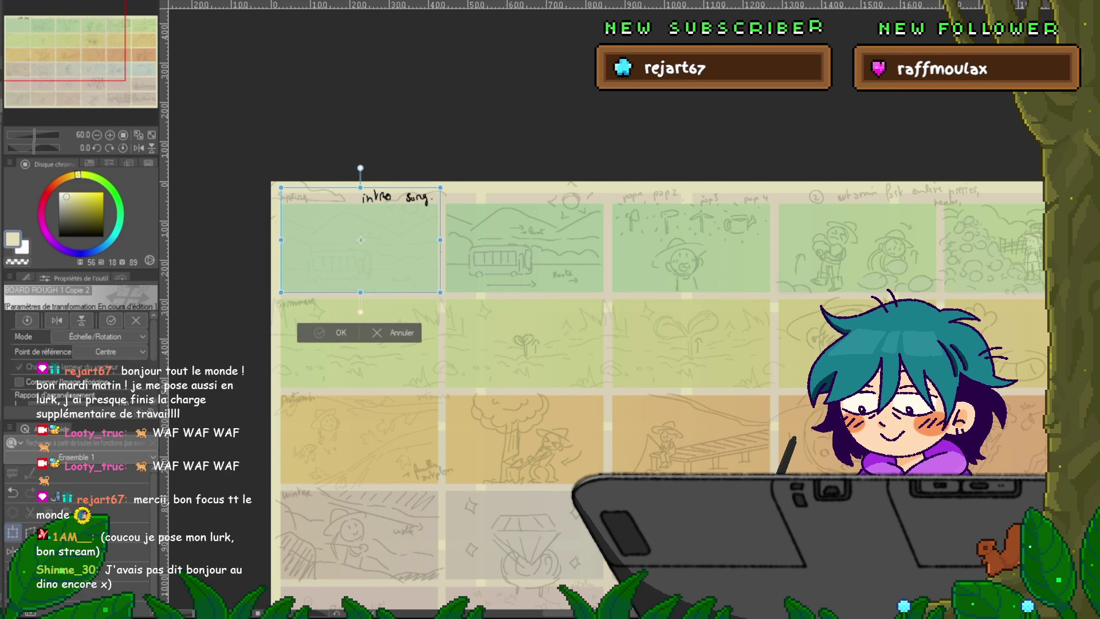
key(Return)
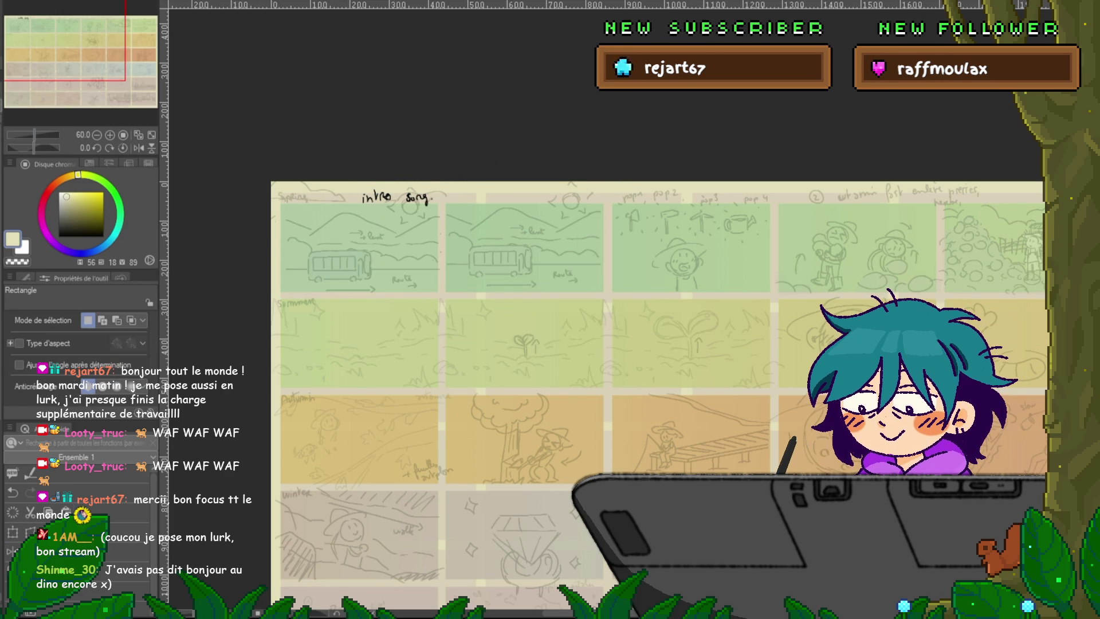
- Enlarge the bus copy, shift it up-left, and erase everything outside the first panel
key(ctrl+t)
drag(440, 239, 845, 239)
drag(563, 240, 468, 159)
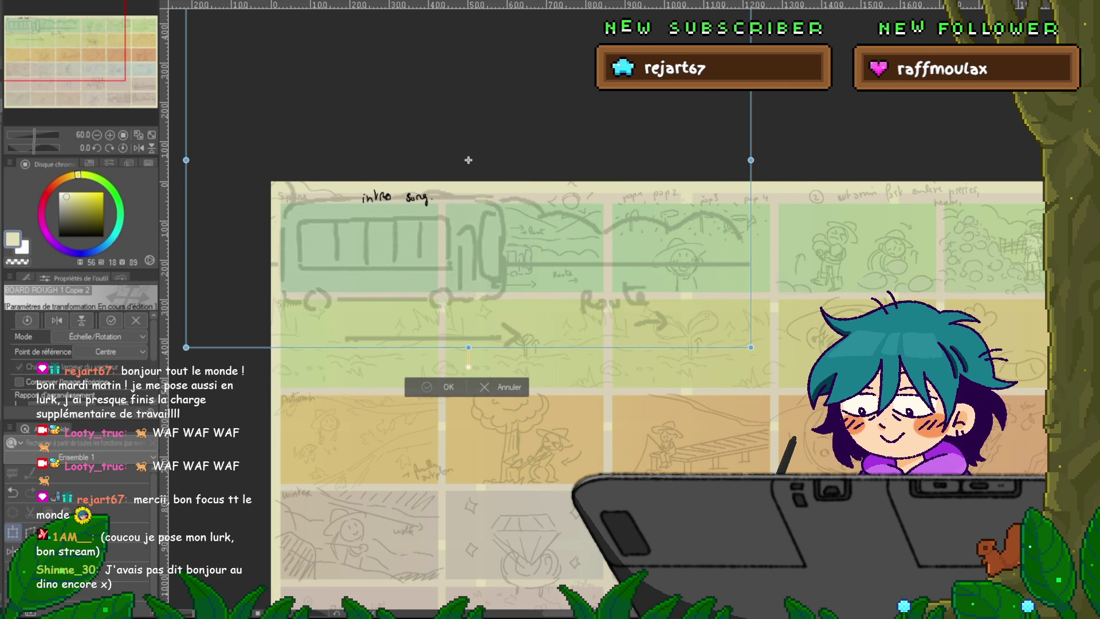
key(Return)
key(m)
mouse_move(274, 192)
mouse_down()
mouse_move(366, 275)
mouse_move(445, 298)
mouse_up()
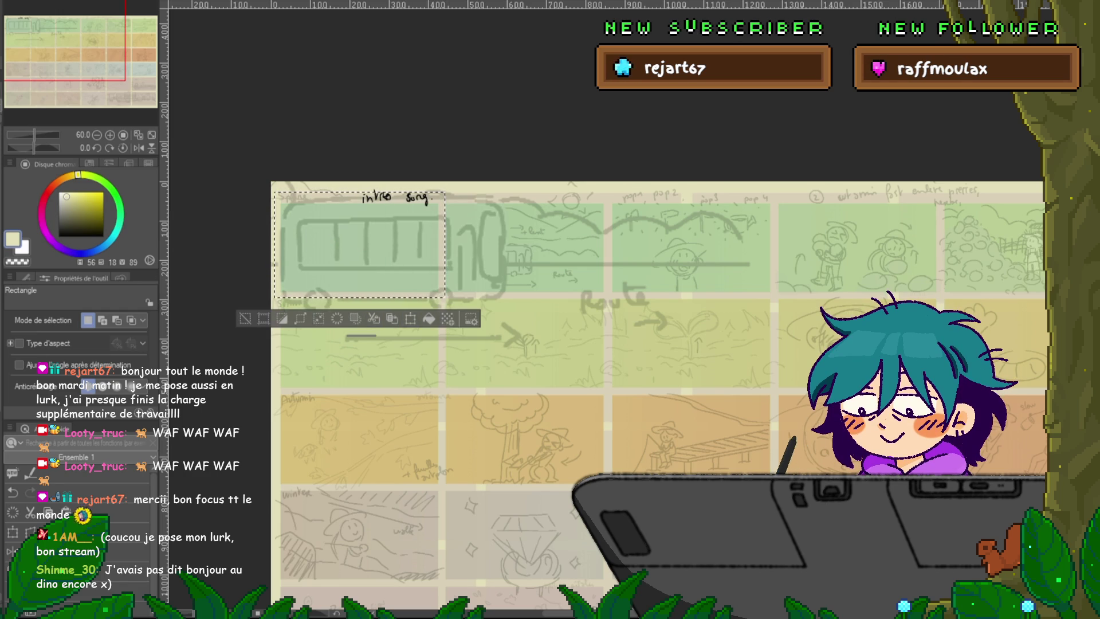
key(ctrl+shift+x)
key(ctrl+d)
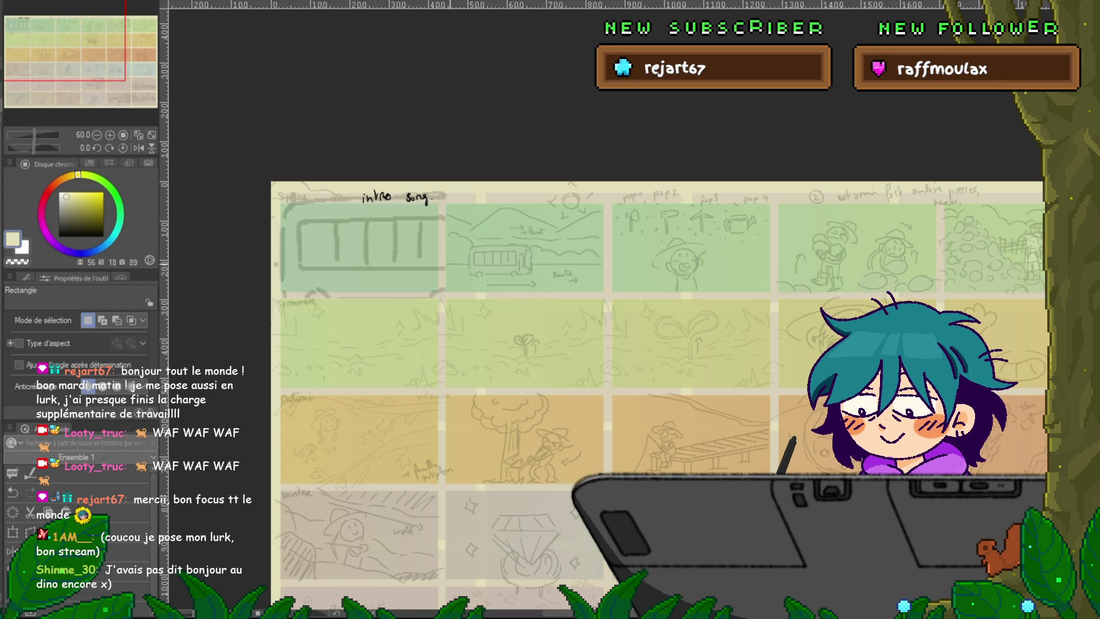
- Draw a down arrow with a 'PAN' note on the bus close-up
scroll(374, 276, up, 3)
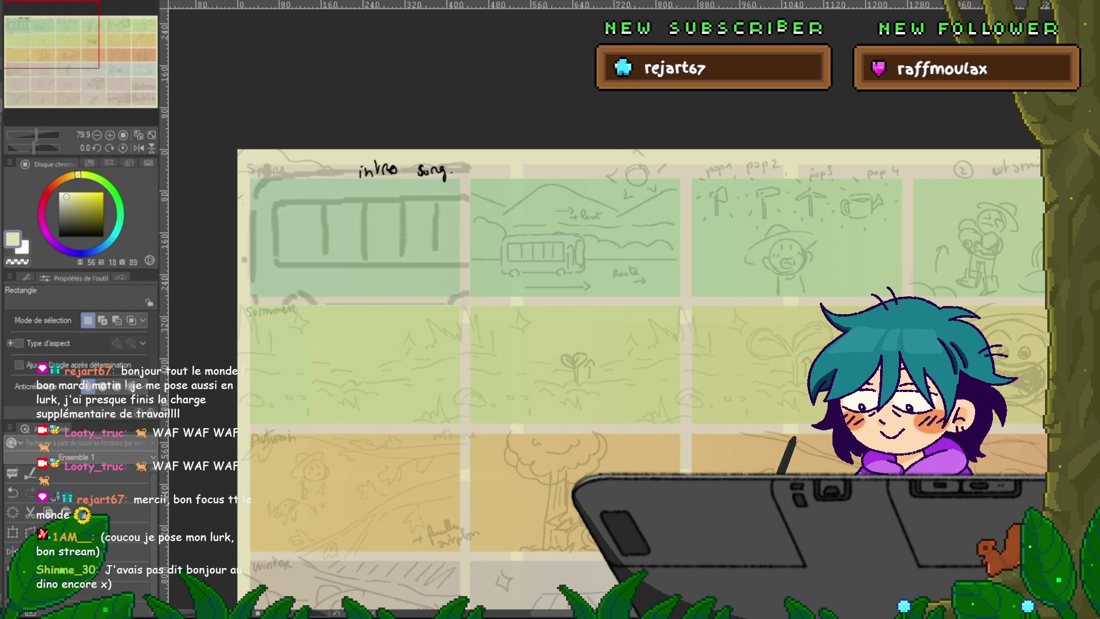
key(Delete)
key(ctrl+z)
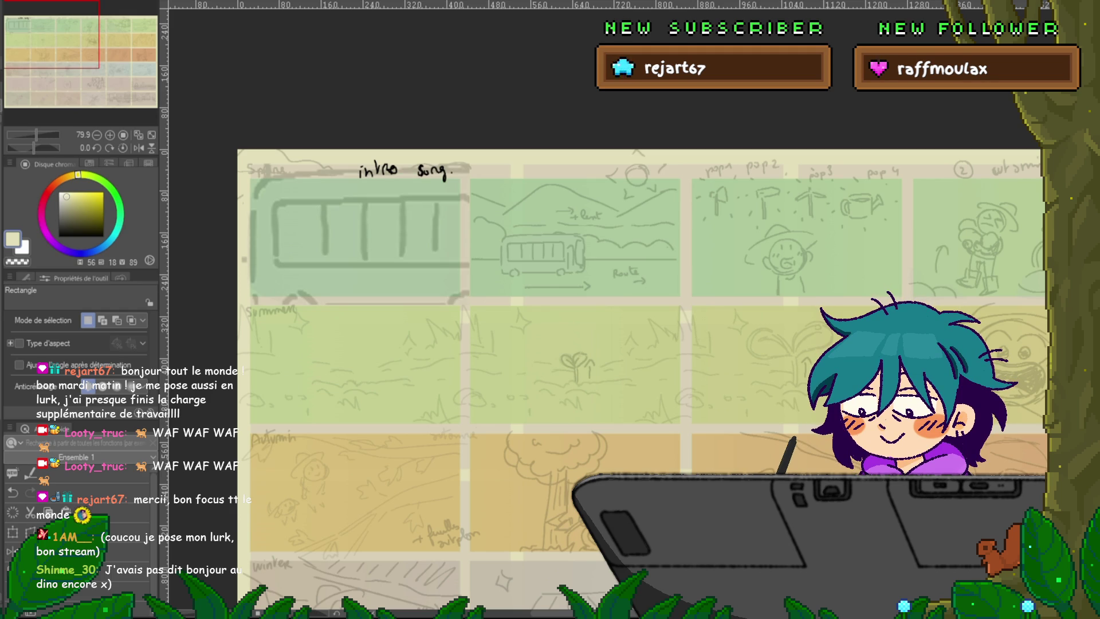
drag(427, 235, 426, 261)
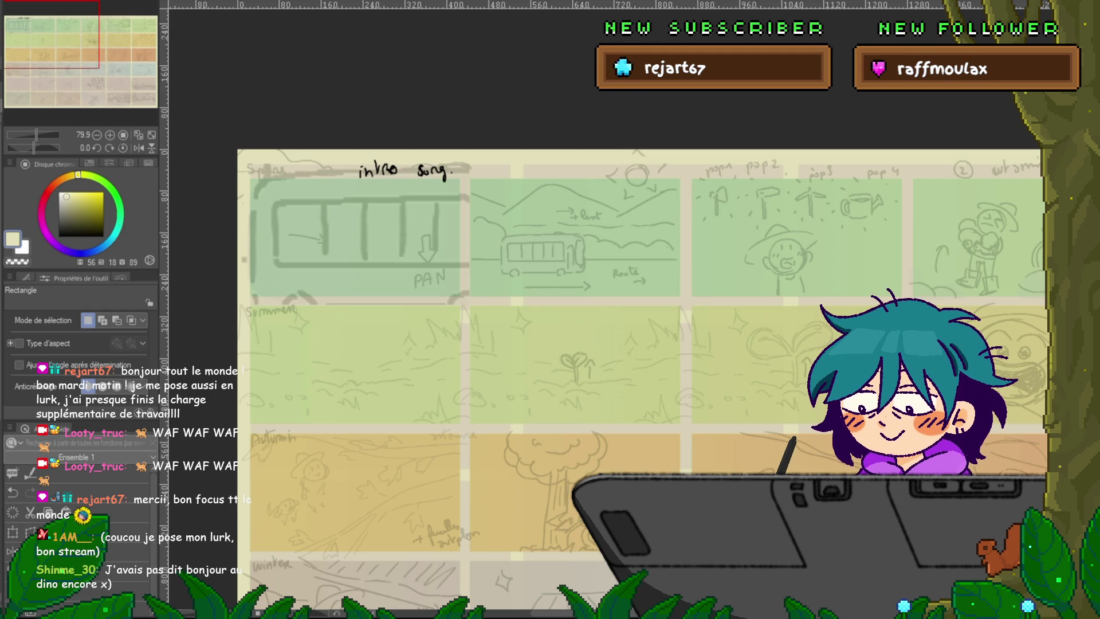
- Sketch a small smiling figure in the bus window with the black Felt pen
key(p)
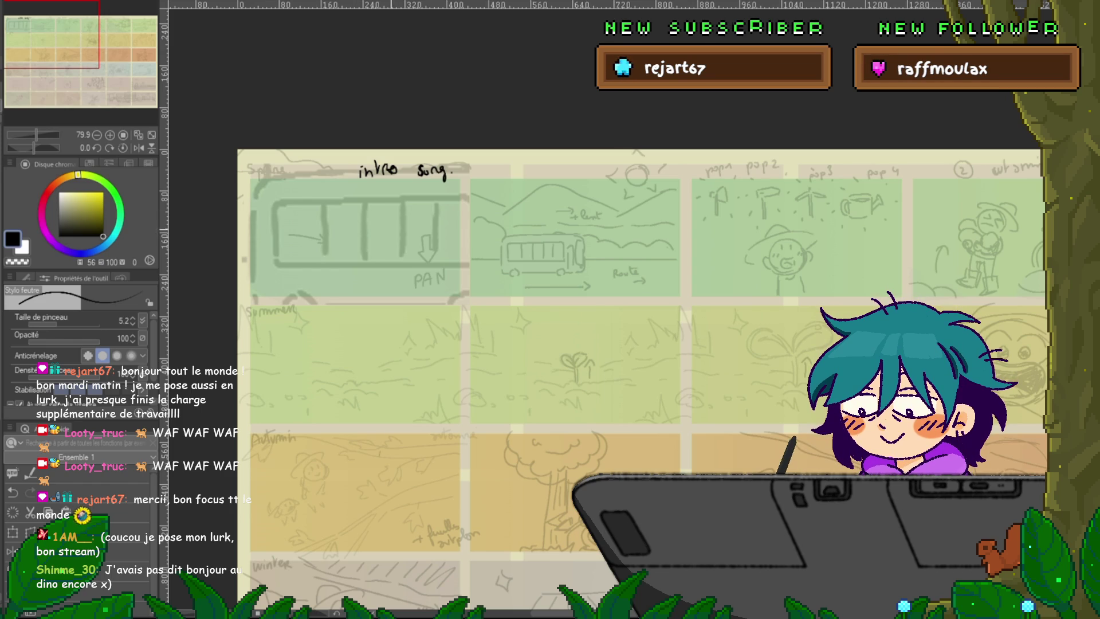
drag(344, 221, 351, 235)
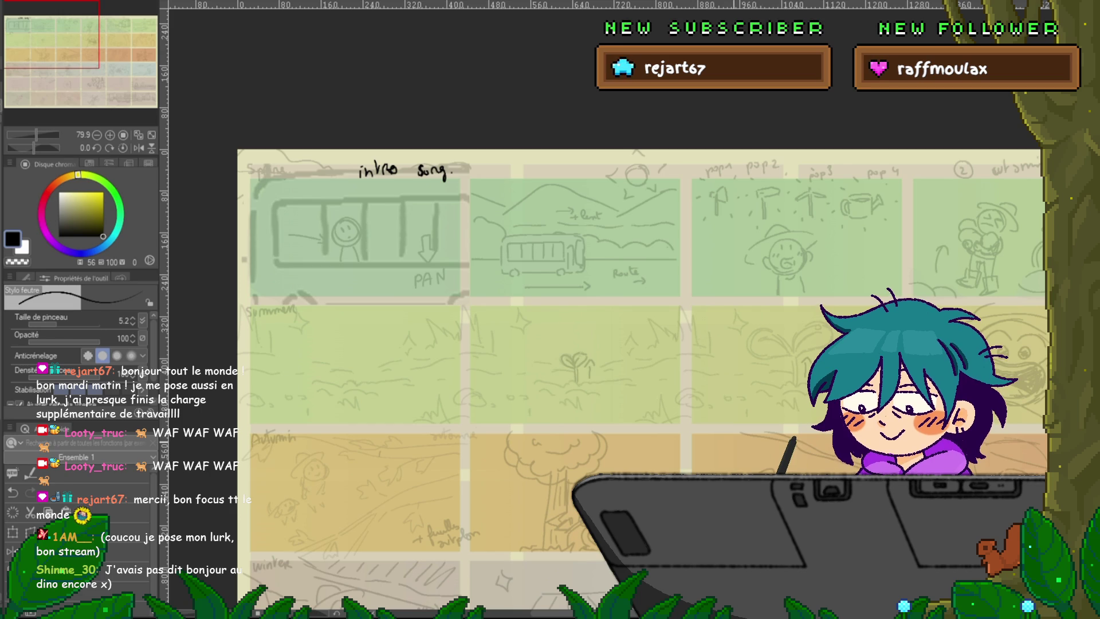
drag(573, 344, 504, 328)
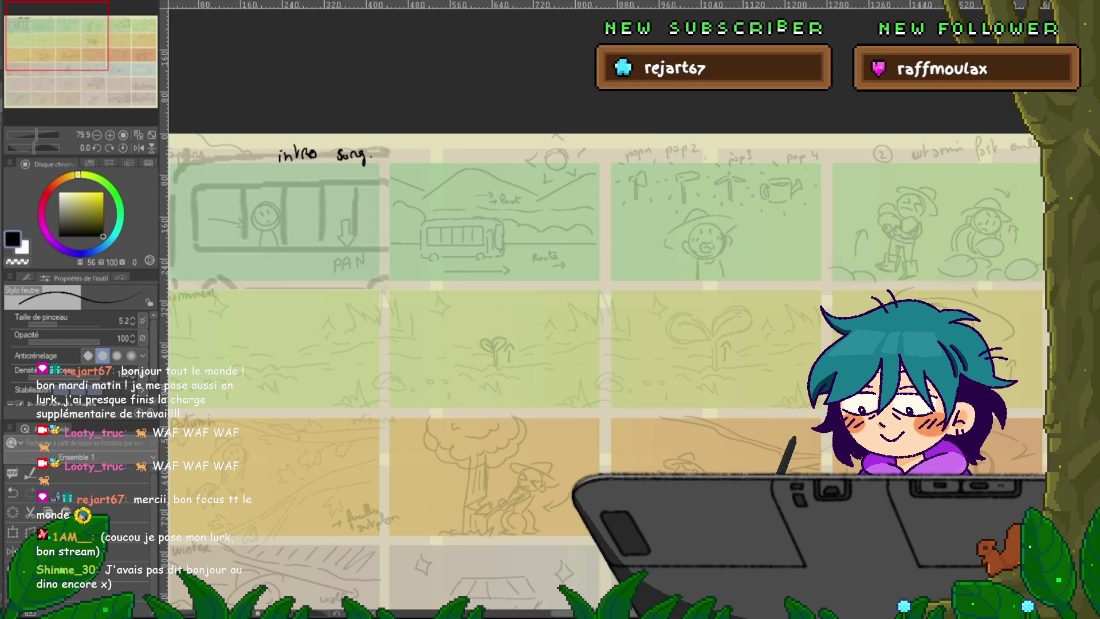
- Hide the old pencil sketches, leaving only the colour-tinted panels and 'intro song.' label
scroll(608, 372, right, 5)
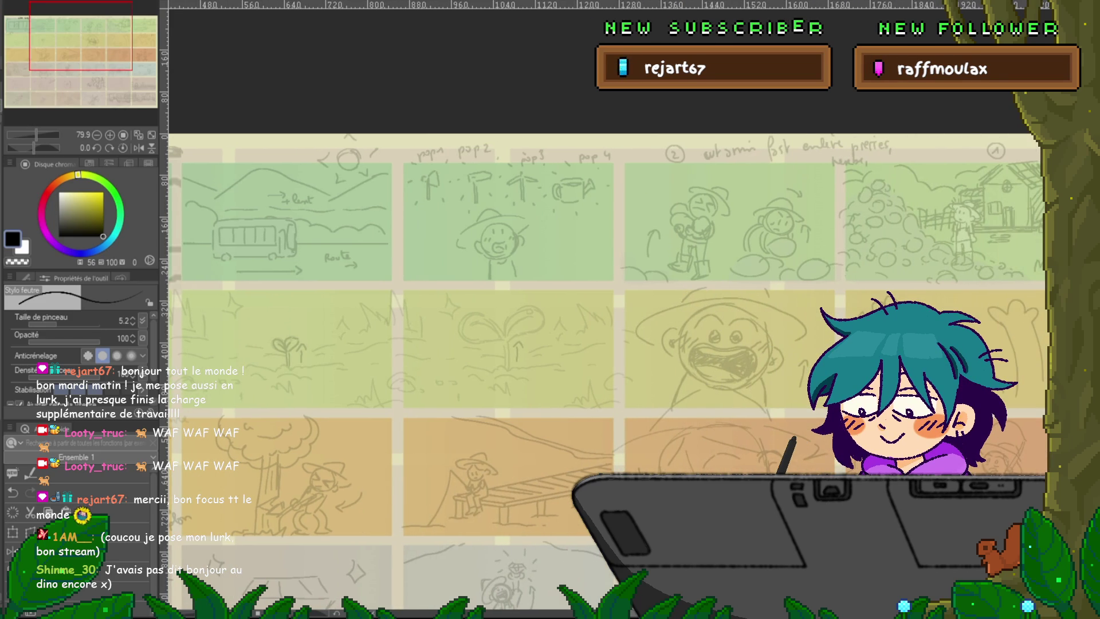
scroll(609, 373, right, 1)
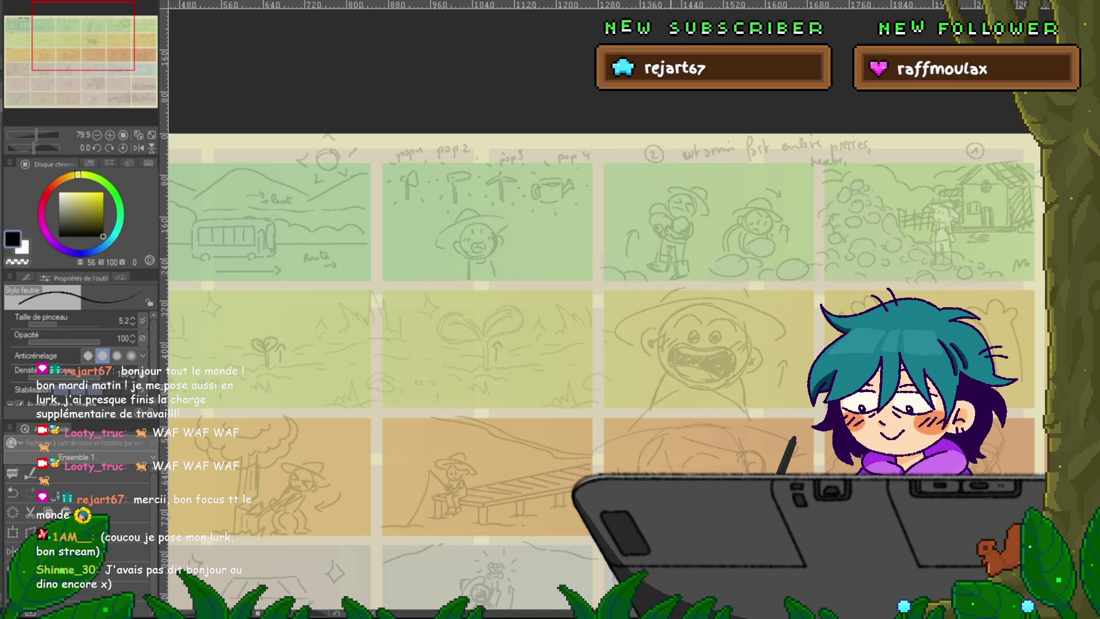
scroll(601, 367, right, 3)
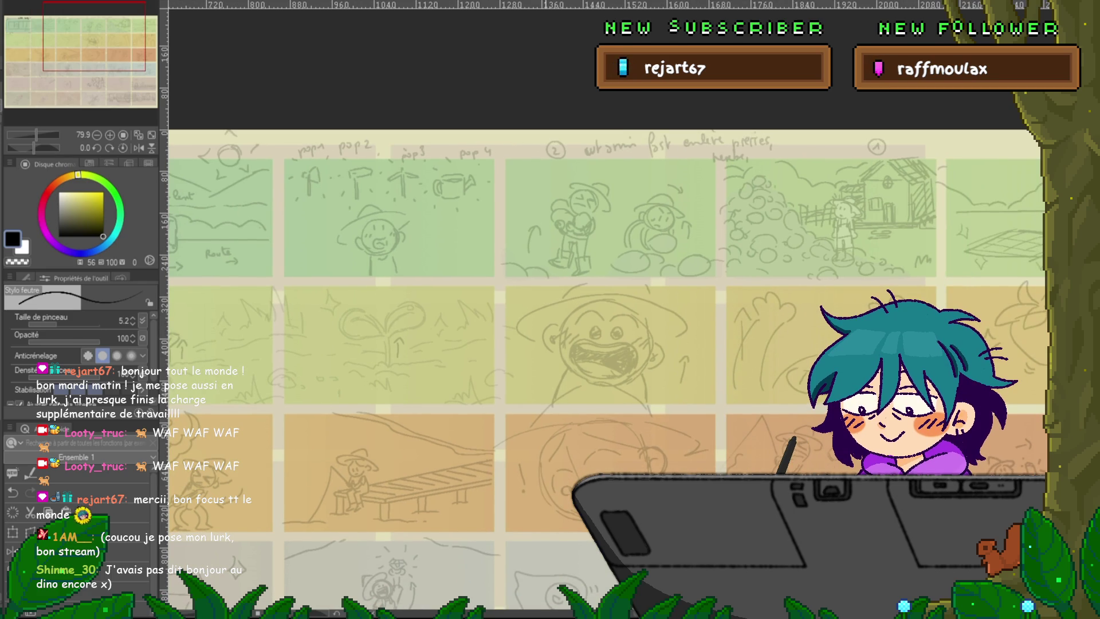
scroll(601, 366, left, 6)
scroll(601, 366, left, 5)
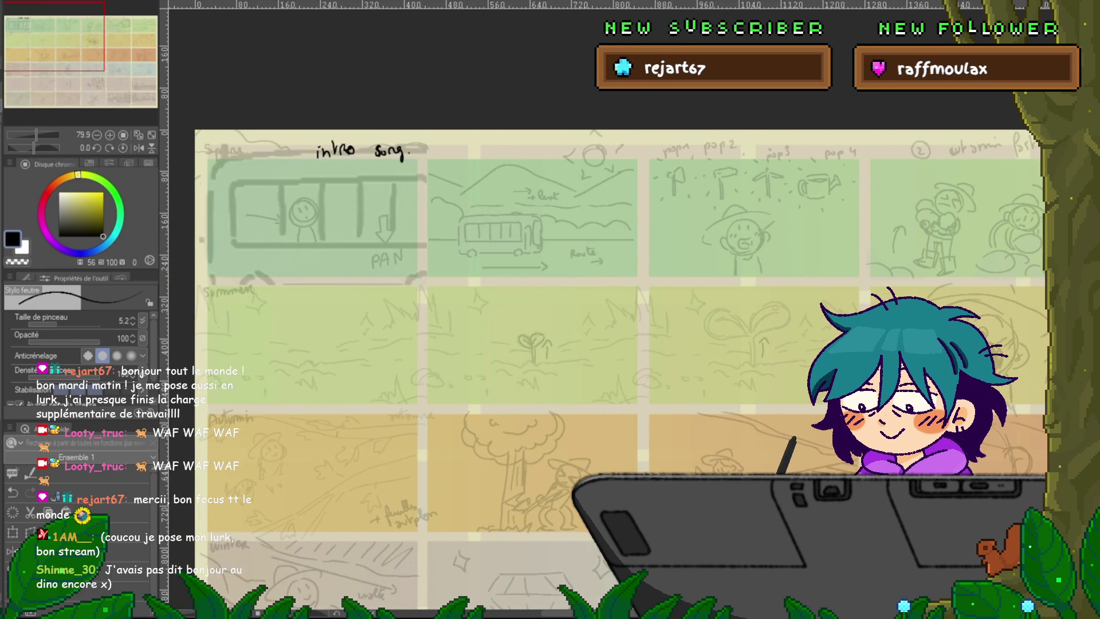
scroll(602, 367, right, 1)
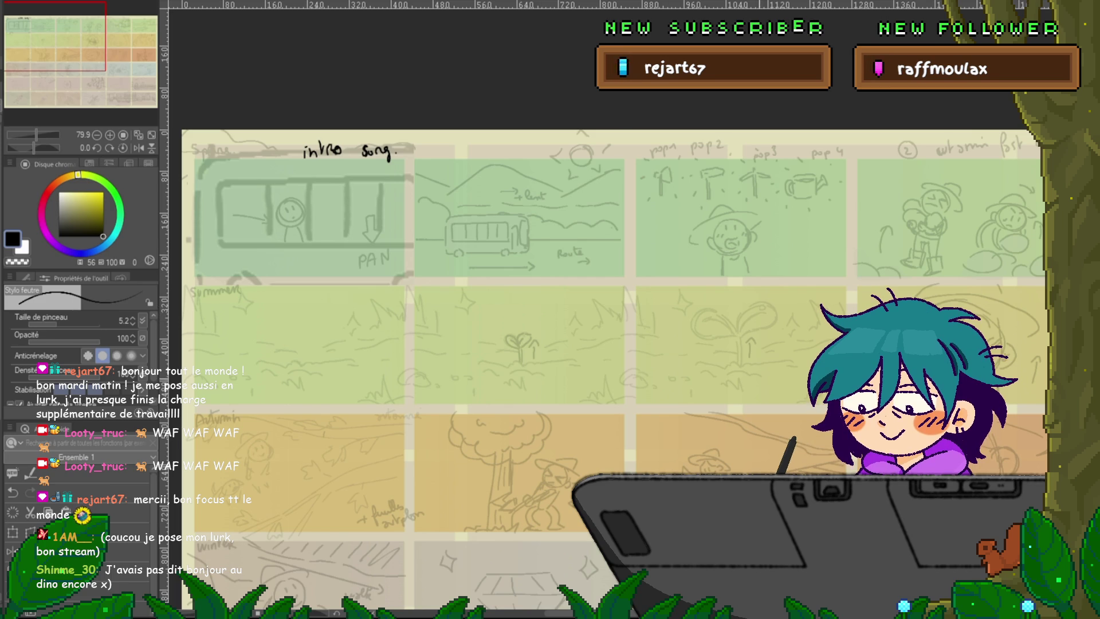
scroll(765, 391, down, 1)
scroll(659, 389, down, 2)
scroll(659, 390, right, 5)
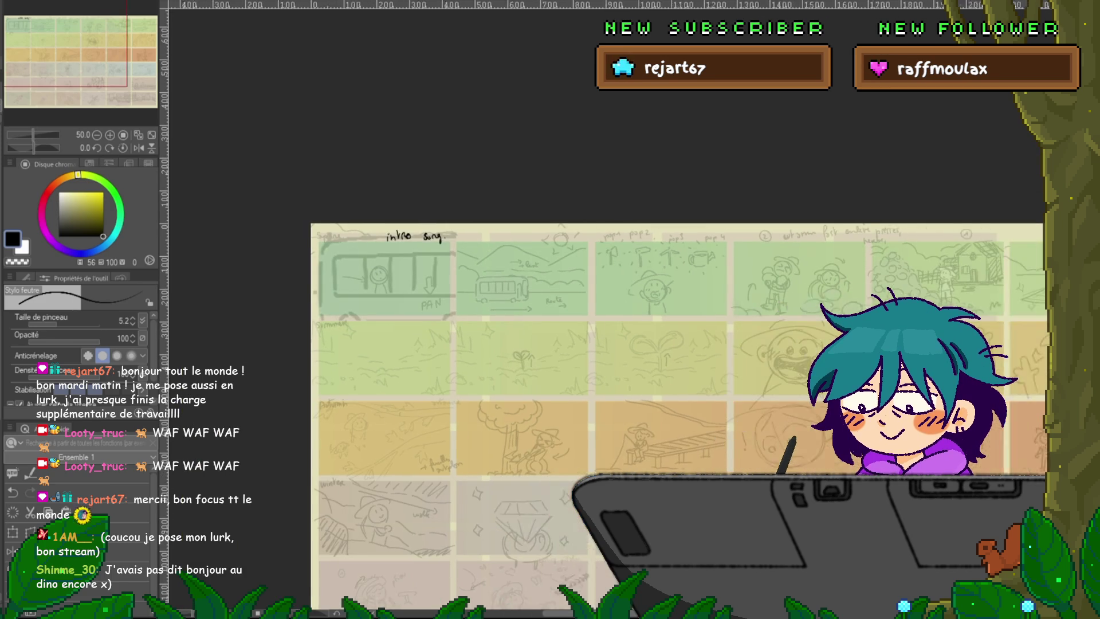
scroll(638, 371, up, 2)
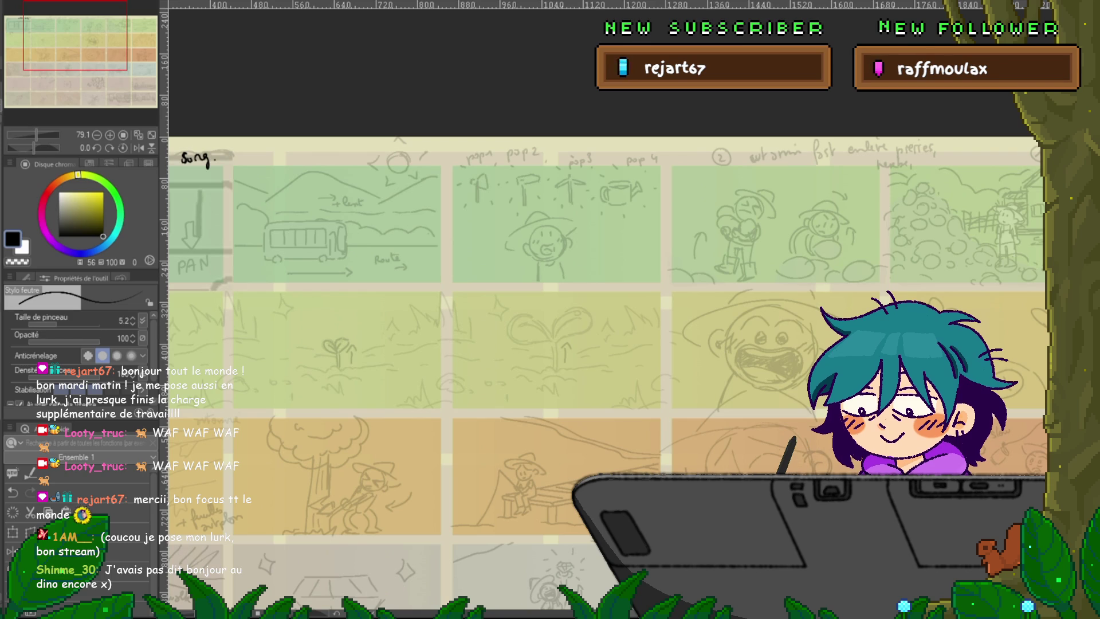
key(Delete)
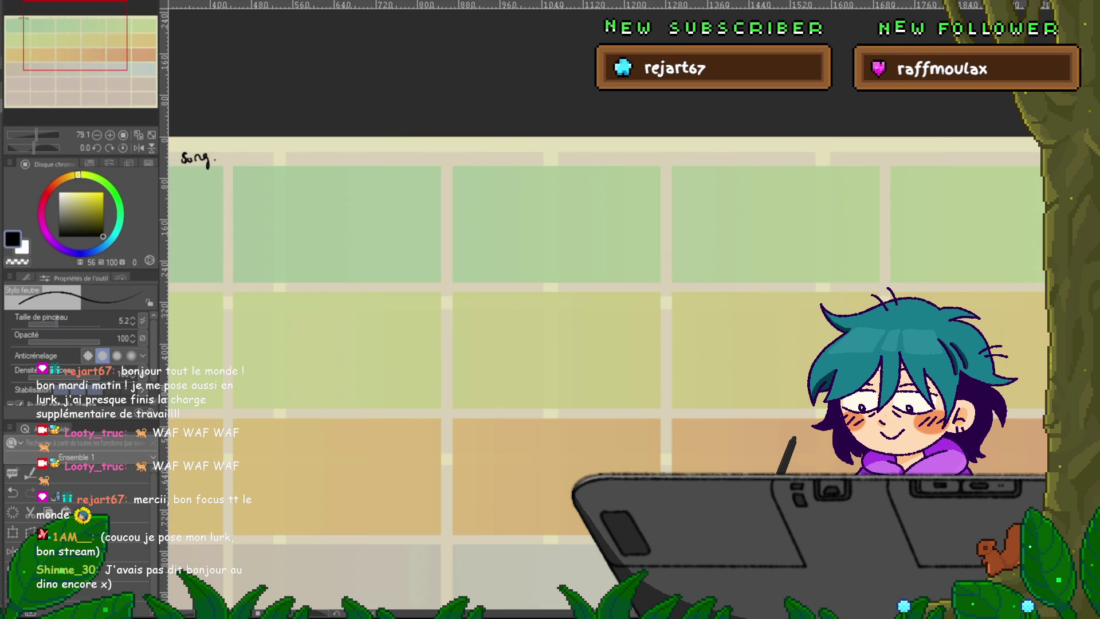
- Sketch a boxy vehicle with two wheels and a motion mark in the intro panel
scroll(604, 344, left, 3)
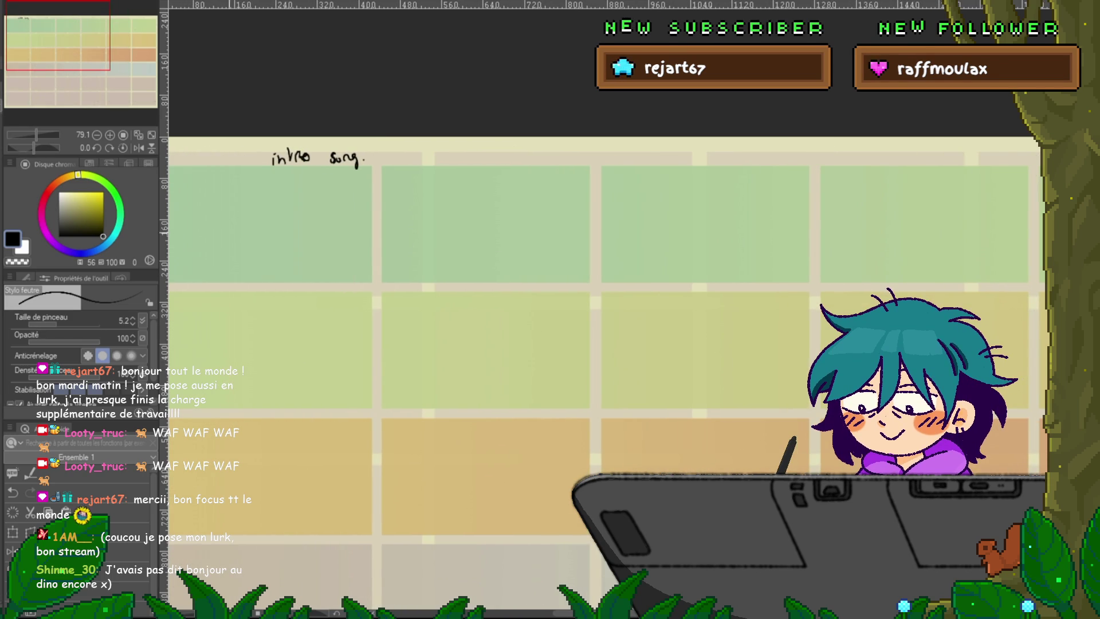
mouse_move(205, 208)
mouse_down()
mouse_move(304, 216)
mouse_move(310, 255)
mouse_up()
drag(310, 254, 207, 259)
drag(273, 256, 328, 247)
scroll(604, 343, right, 2)
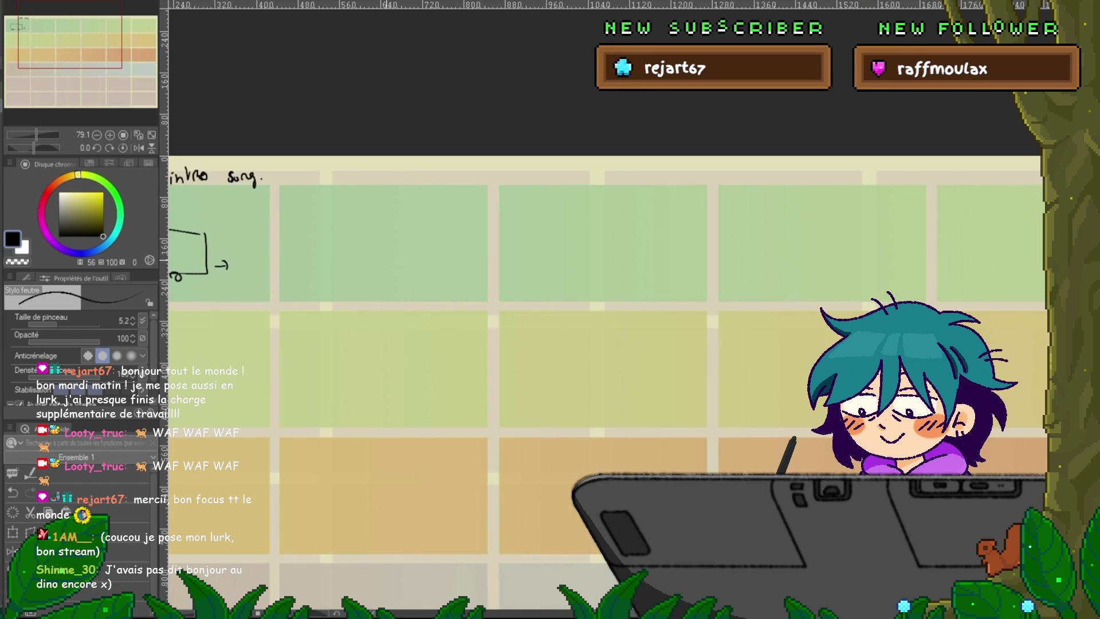
mouse_move(378, 230)
mouse_down()
mouse_move(362, 250)
mouse_move(395, 252)
mouse_move(362, 271)
mouse_move(387, 269)
mouse_move(393, 298)
mouse_move(359, 309)
mouse_up()
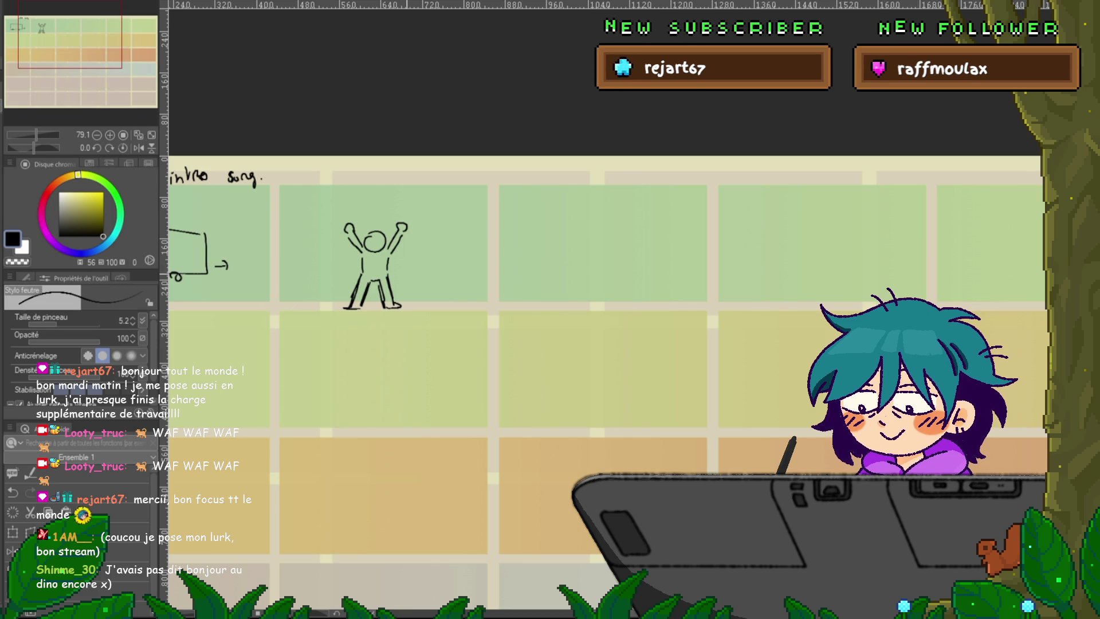
- Draw the cheering farmer with excitement marks and a handwritten label above the panel
mouse_move(352, 173)
mouse_down()
mouse_move(353, 185)
mouse_move(391, 192)
mouse_move(425, 166)
mouse_up()
mouse_move(358, 228)
mouse_down()
mouse_move(367, 233)
mouse_move(368, 210)
mouse_move(421, 233)
mouse_up()
drag(411, 247, 419, 248)
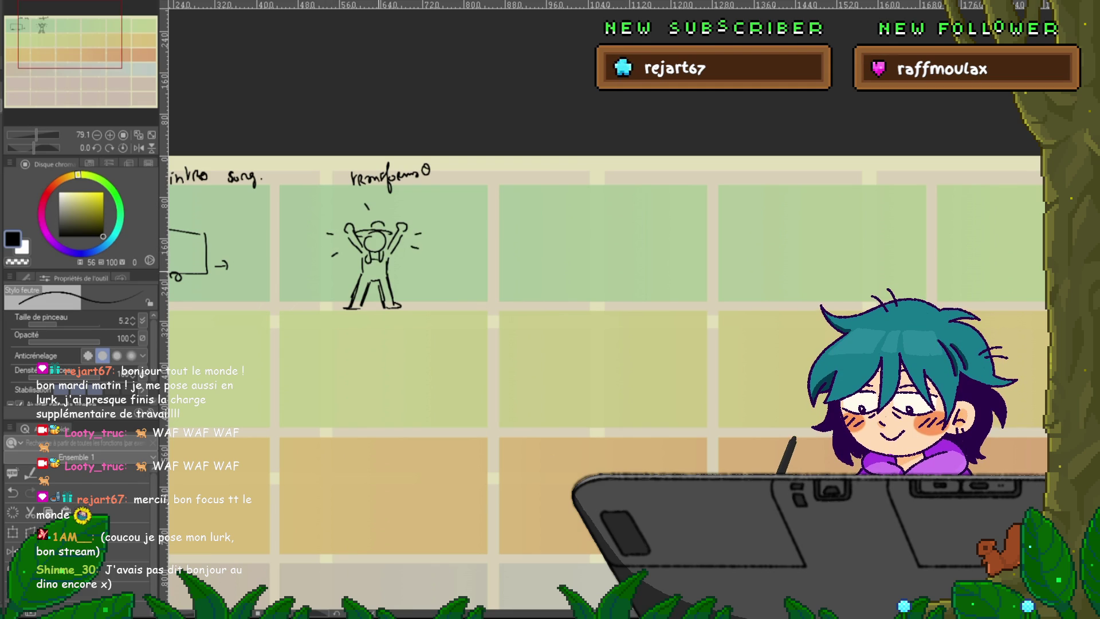
drag(353, 293, 349, 308)
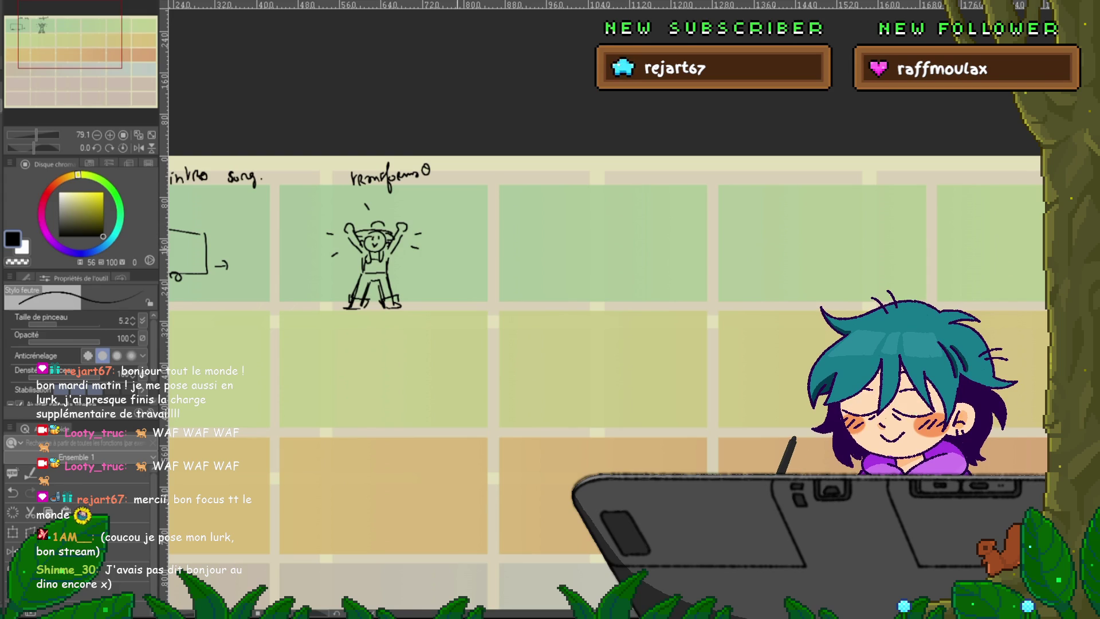
- Outline a small shop with box walls, a peaked roof and an awning in the next panel
drag(573, 258, 392, 279)
mouse_move(435, 241)
mouse_down()
mouse_move(436, 289)
mouse_move(488, 237)
mouse_move(489, 294)
mouse_up()
drag(446, 286, 453, 285)
drag(434, 245, 495, 238)
mouse_move(395, 254)
mouse_down()
mouse_move(435, 246)
mouse_move(399, 289)
mouse_move(411, 268)
mouse_move(436, 291)
mouse_move(477, 283)
mouse_up()
- Add a ground line and window to the shop, then sketch a round head in the panel below
drag(393, 295, 494, 292)
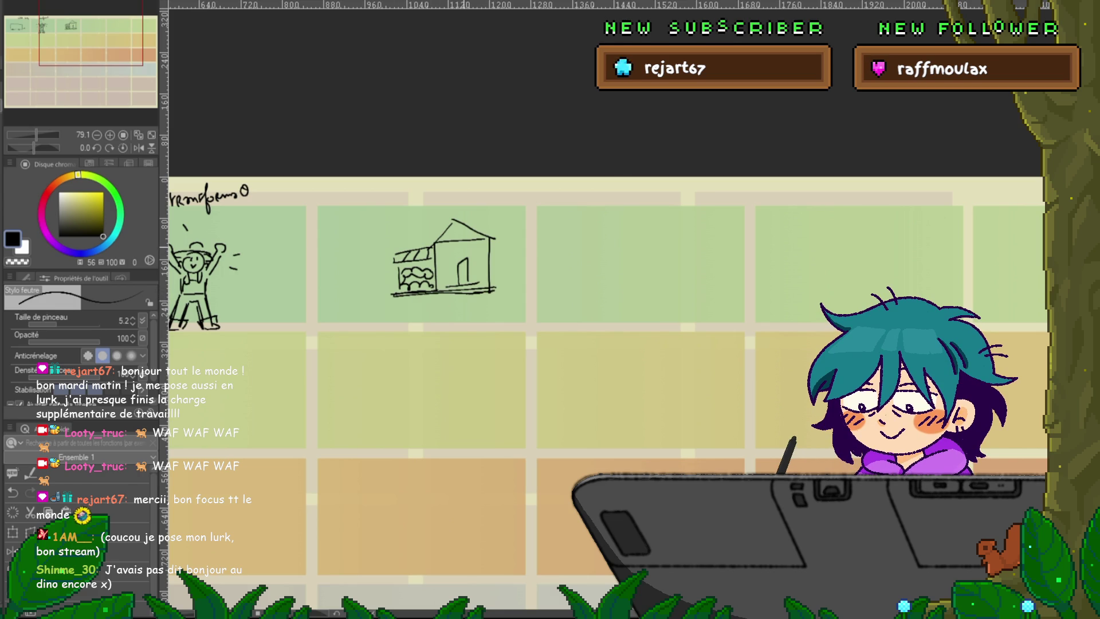
drag(440, 261, 441, 275)
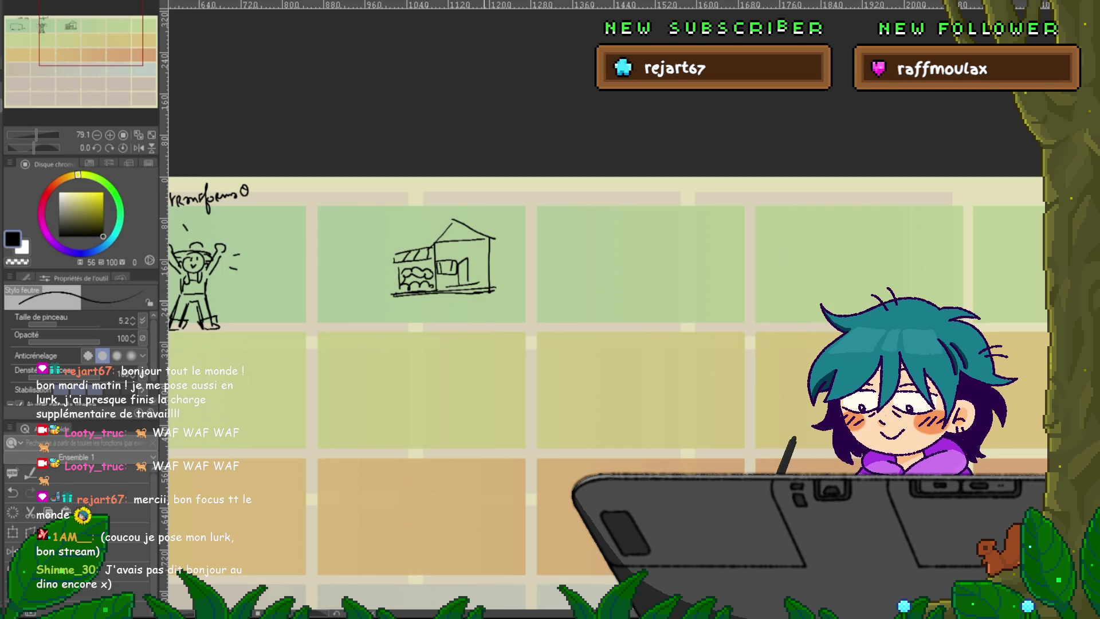
scroll(602, 344, down, 2)
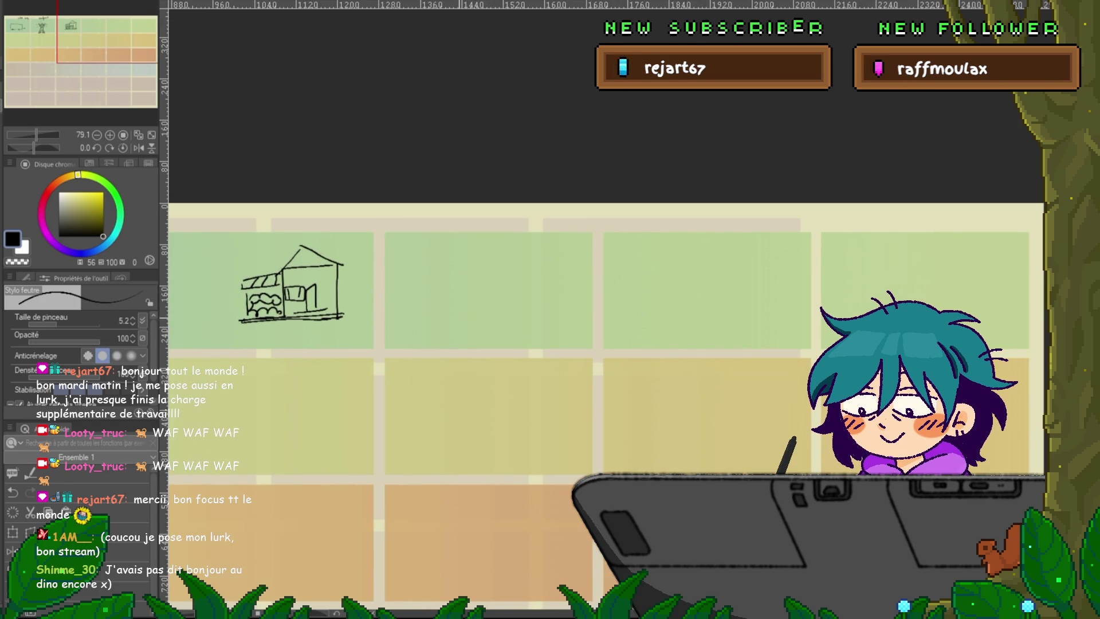
mouse_move(423, 299)
mouse_down()
mouse_move(424, 328)
mouse_move(443, 322)
mouse_move(429, 311)
mouse_up()
- Sketch a body, an arm, a side object and a hat brim around the round head
drag(420, 356, 392, 356)
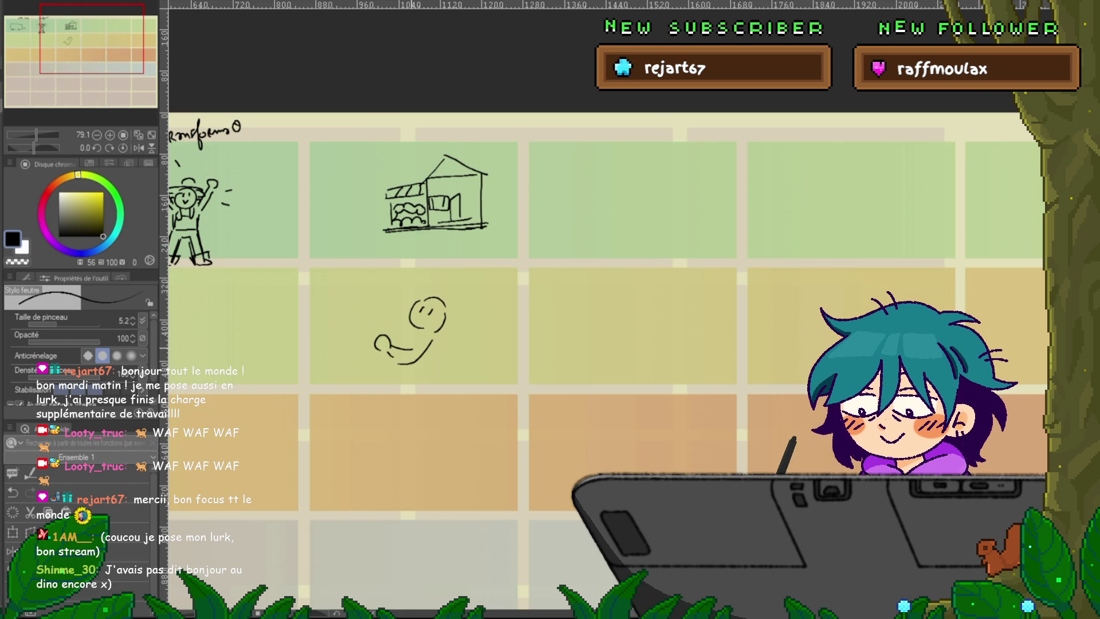
mouse_move(367, 308)
mouse_down()
mouse_move(403, 307)
mouse_move(408, 319)
mouse_move(362, 332)
mouse_up()
drag(358, 334, 380, 359)
drag(420, 296, 467, 328)
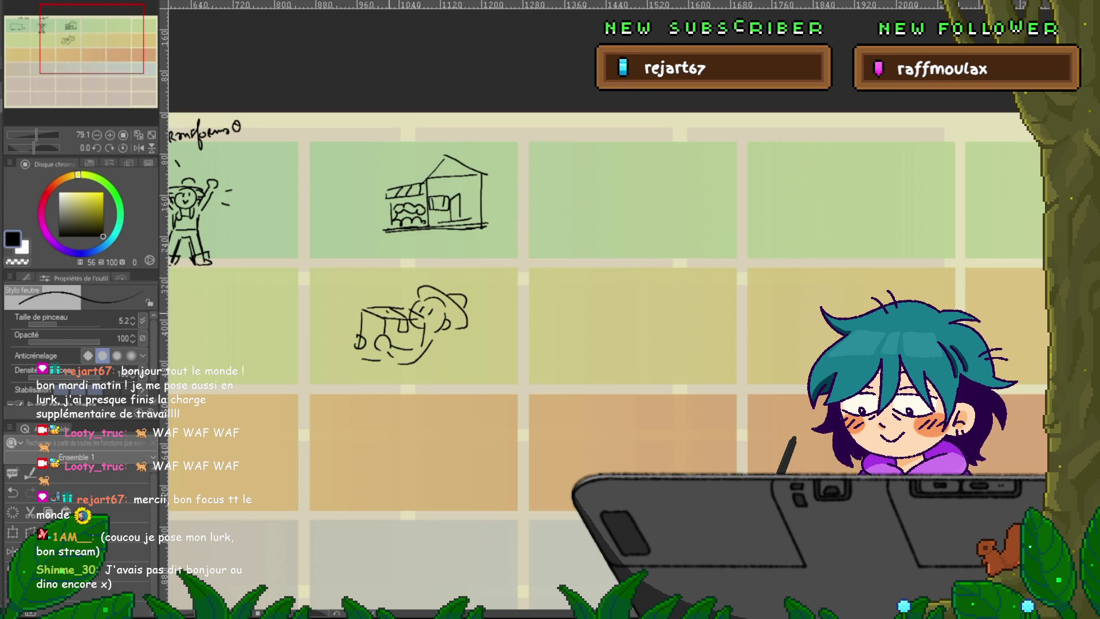
mouse_move(435, 195)
mouse_down()
mouse_move(600, 221)
mouse_move(498, 232)
mouse_up()
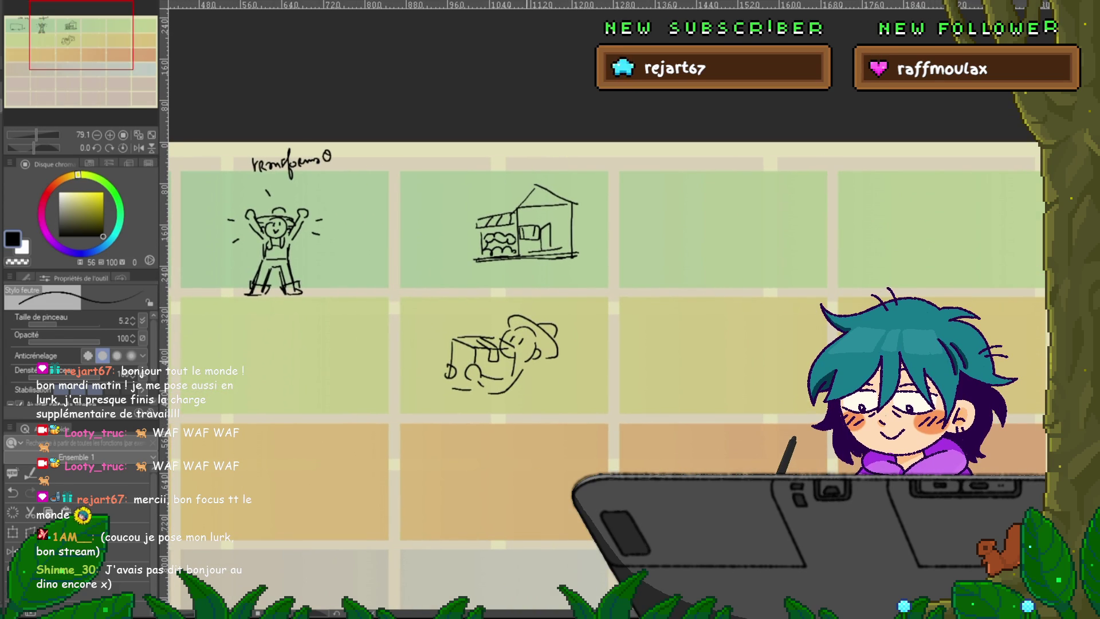
- Undo the hat and figure strokes with Ctrl+Z, emptying the lower panel again
key(ctrl+z)
key(ctrl+z)
key(ctrl+z)
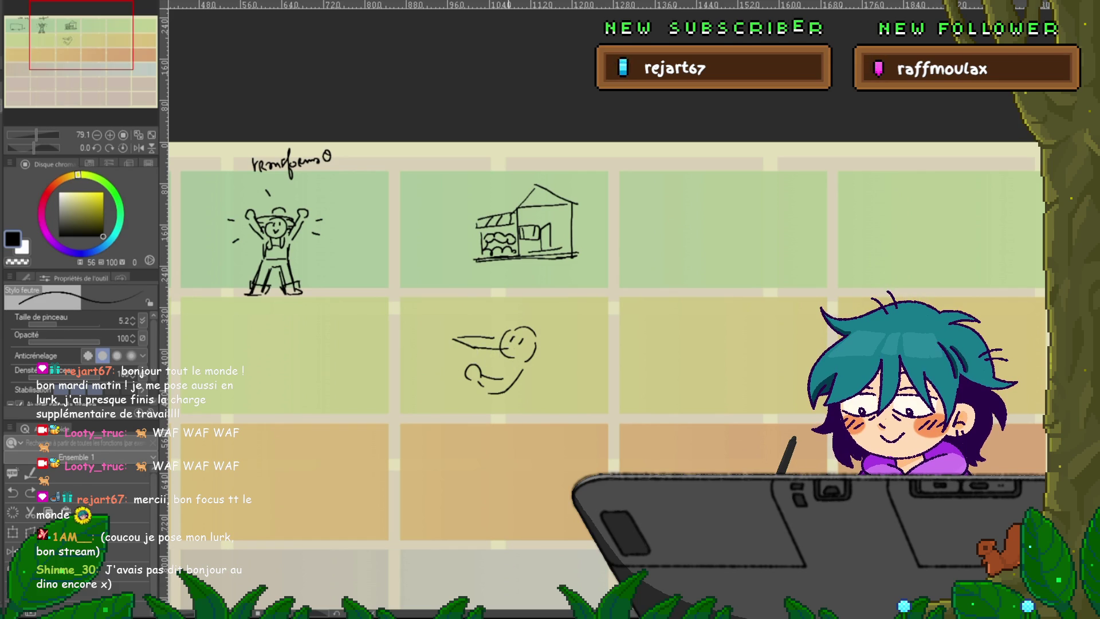
key(ctrl+z)
key(ctrl+z)
key(ctrl+z)
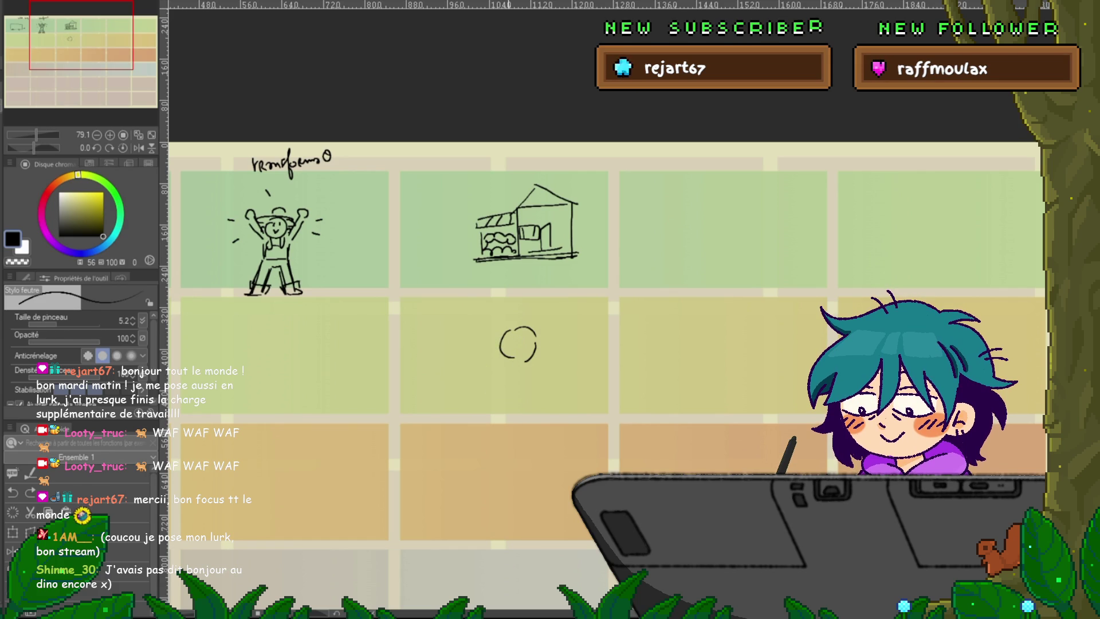
key(ctrl+z)
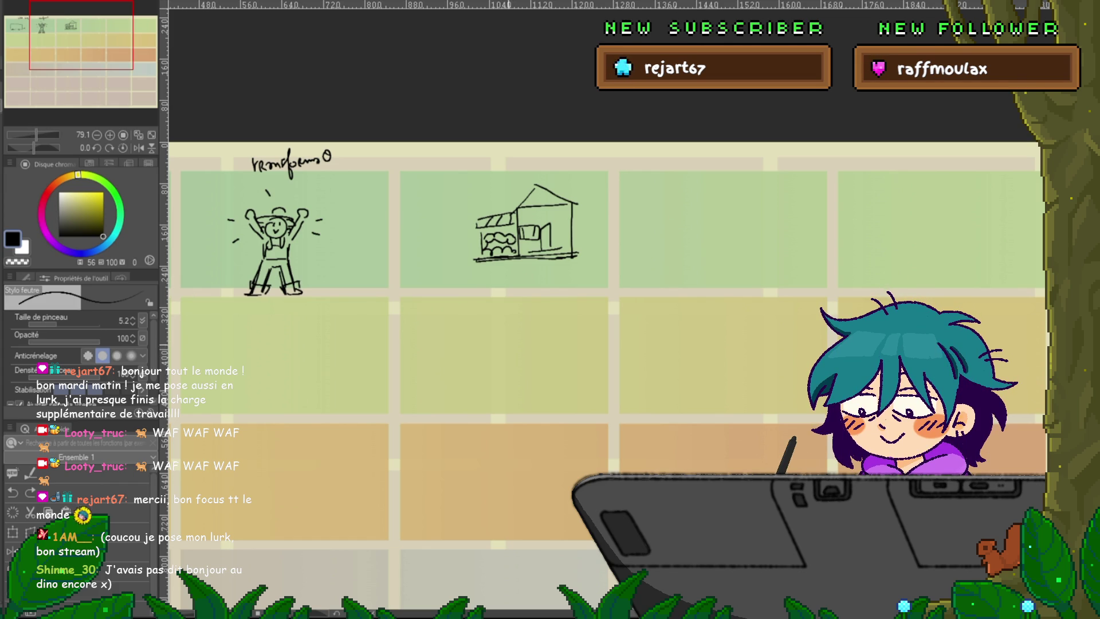
scroll(501, 350, down, 2)
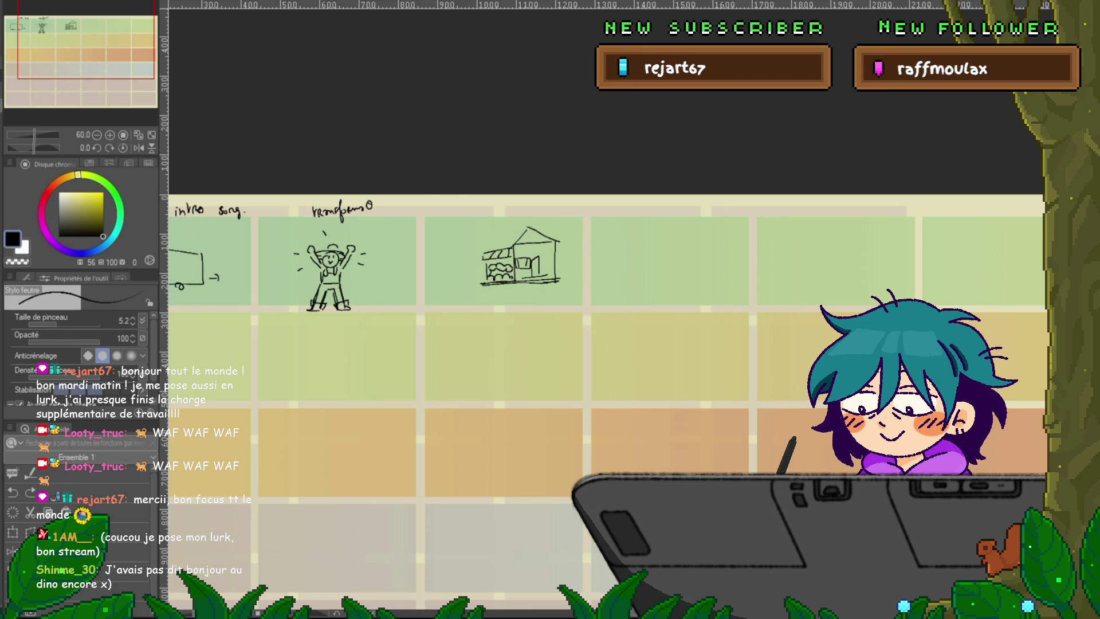
- Give the small figure closed eyes, side dashes, a leg stroke and a hat brim
scroll(573, 343, left, 5)
scroll(581, 434, up, 2)
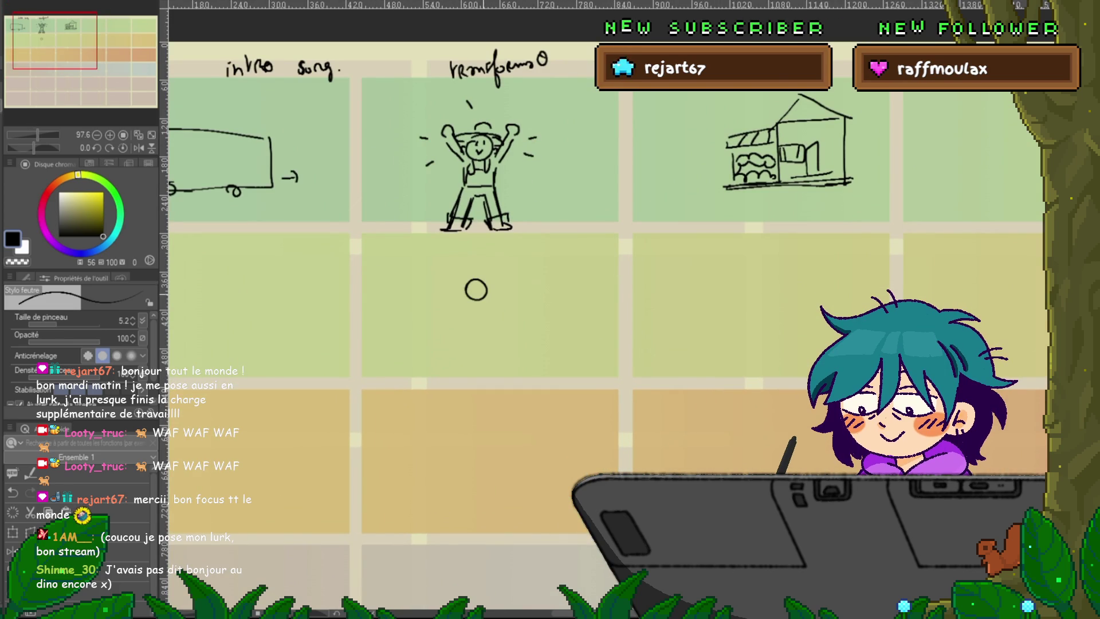
mouse_move(462, 302)
mouse_down()
mouse_move(465, 320)
mouse_move(474, 290)
mouse_up()
drag(478, 288, 482, 290)
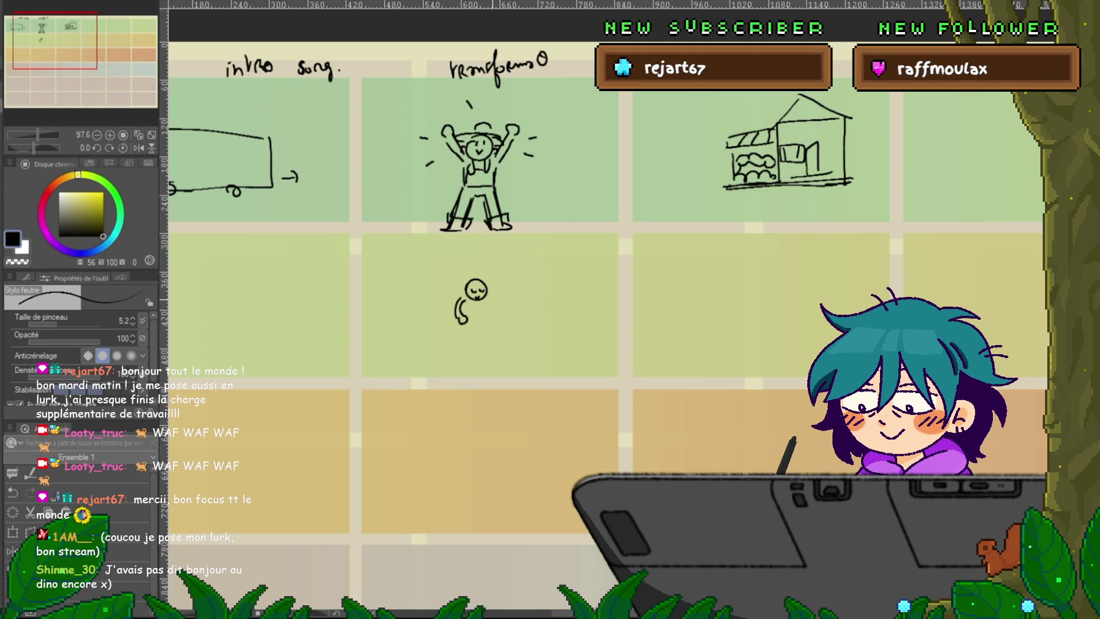
mouse_move(488, 298)
mouse_down()
mouse_move(507, 311)
mouse_move(466, 350)
mouse_move(473, 358)
mouse_move(497, 338)
mouse_up()
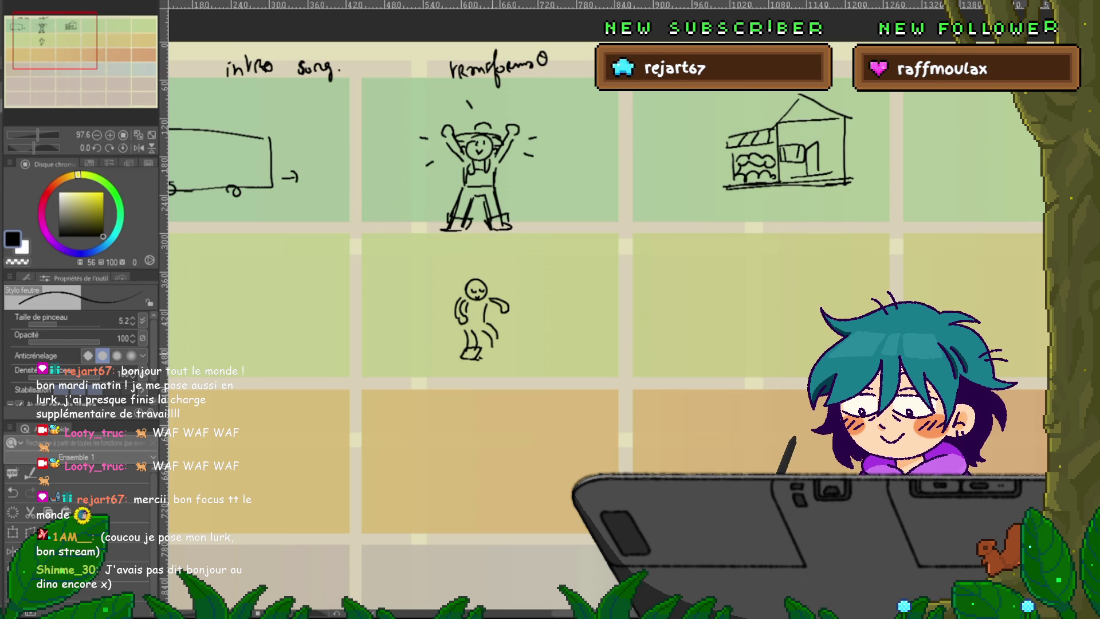
drag(491, 346, 503, 341)
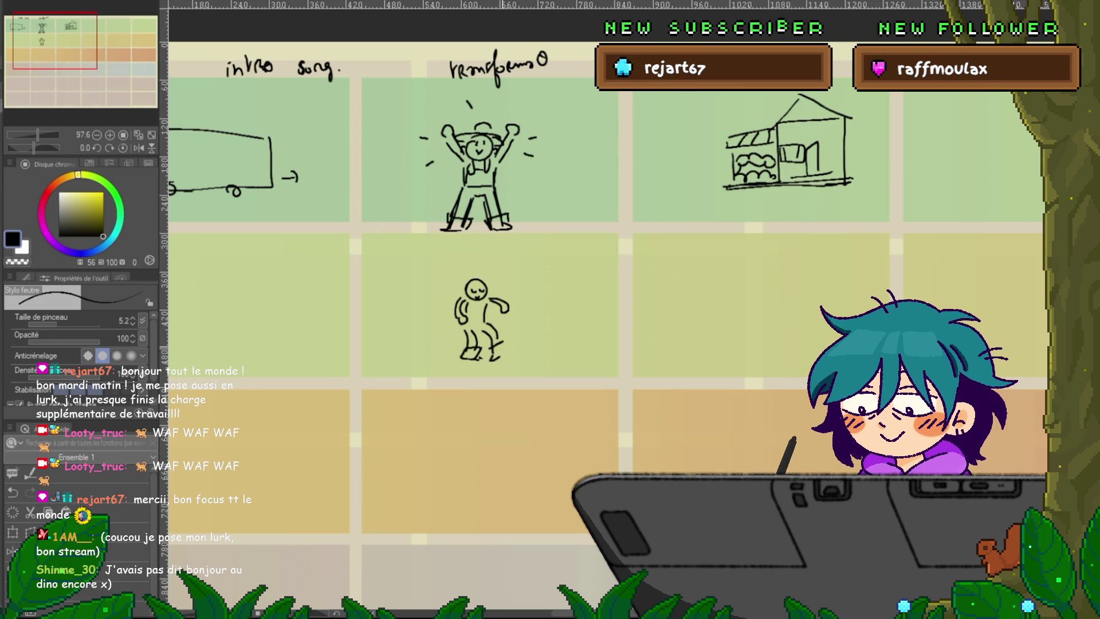
mouse_move(468, 280)
mouse_down()
mouse_move(451, 292)
mouse_move(486, 279)
mouse_up()
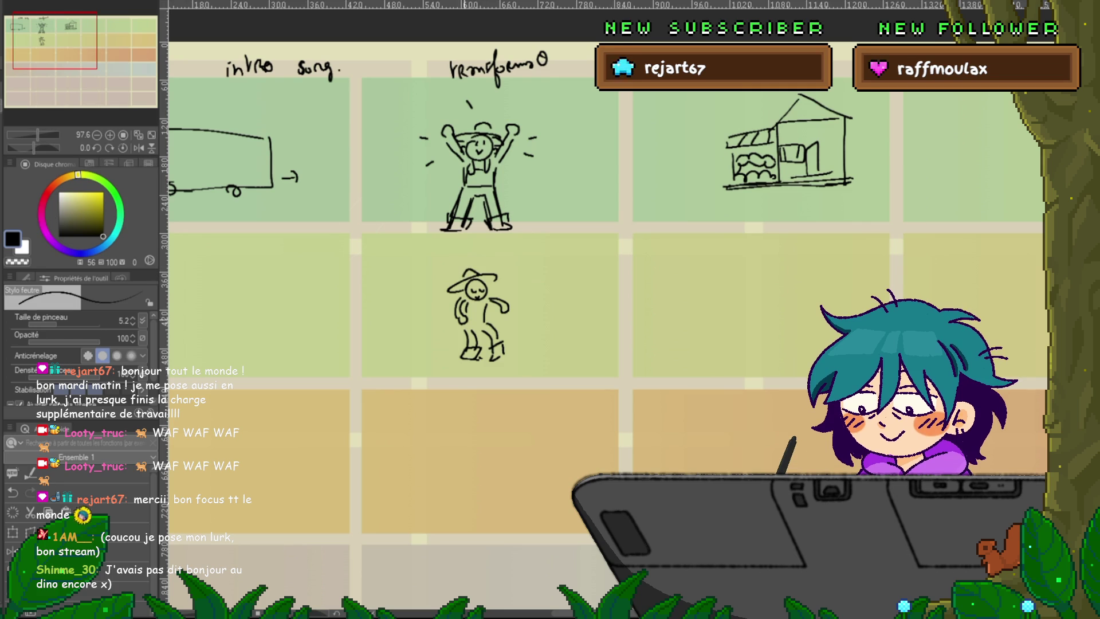
- Draw small round creatures on both sides of the figure, with legs, a smiling face and motion marks
mouse_move(421, 330)
mouse_down()
mouse_move(427, 347)
mouse_move(422, 333)
mouse_up()
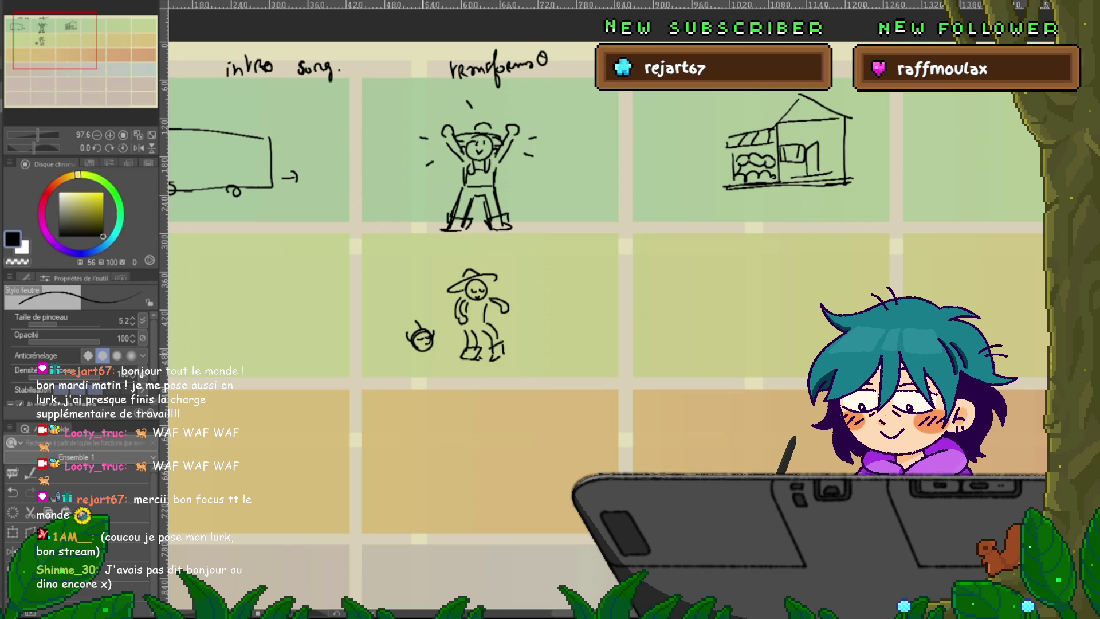
drag(420, 350, 422, 357)
drag(546, 340, 557, 341)
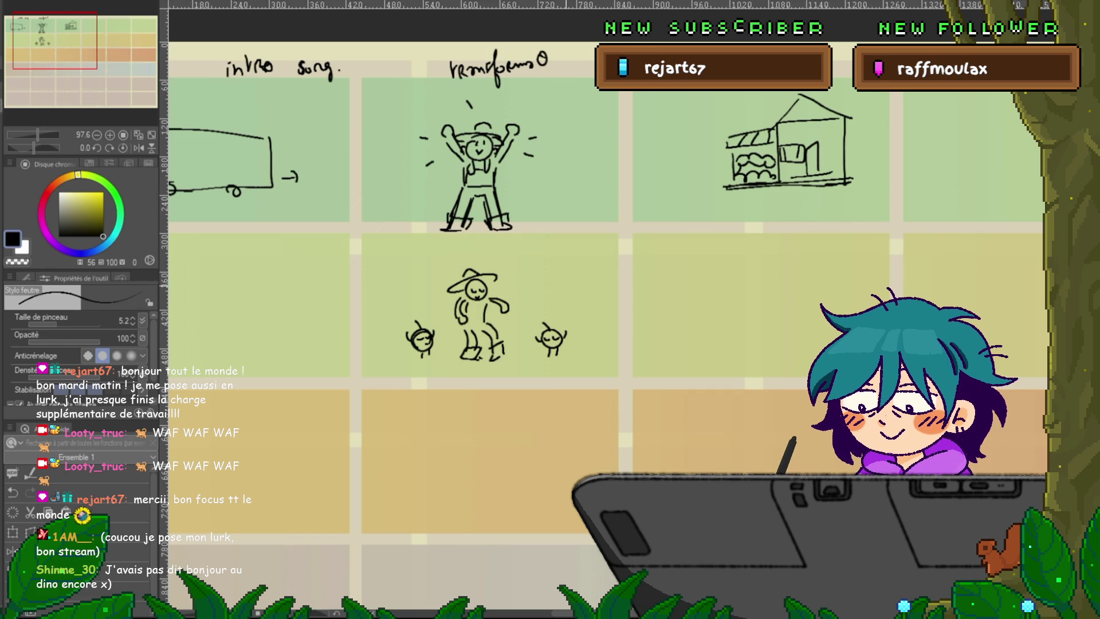
drag(576, 335, 577, 344)
drag(582, 335, 584, 343)
drag(385, 332, 386, 340)
drag(391, 331, 392, 339)
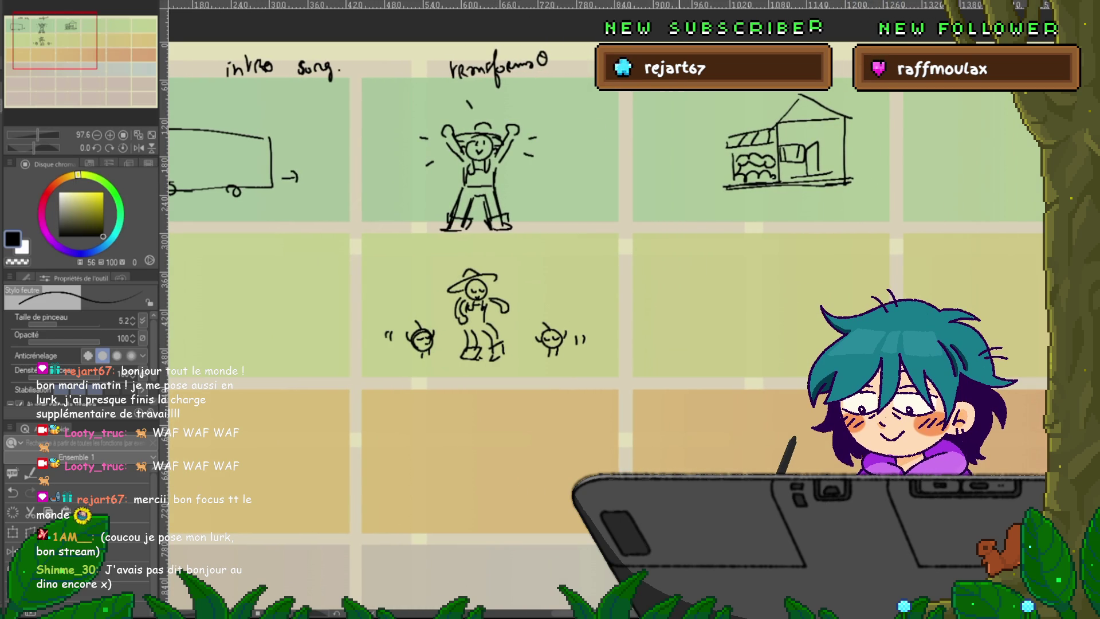
scroll(605, 321, right, 3)
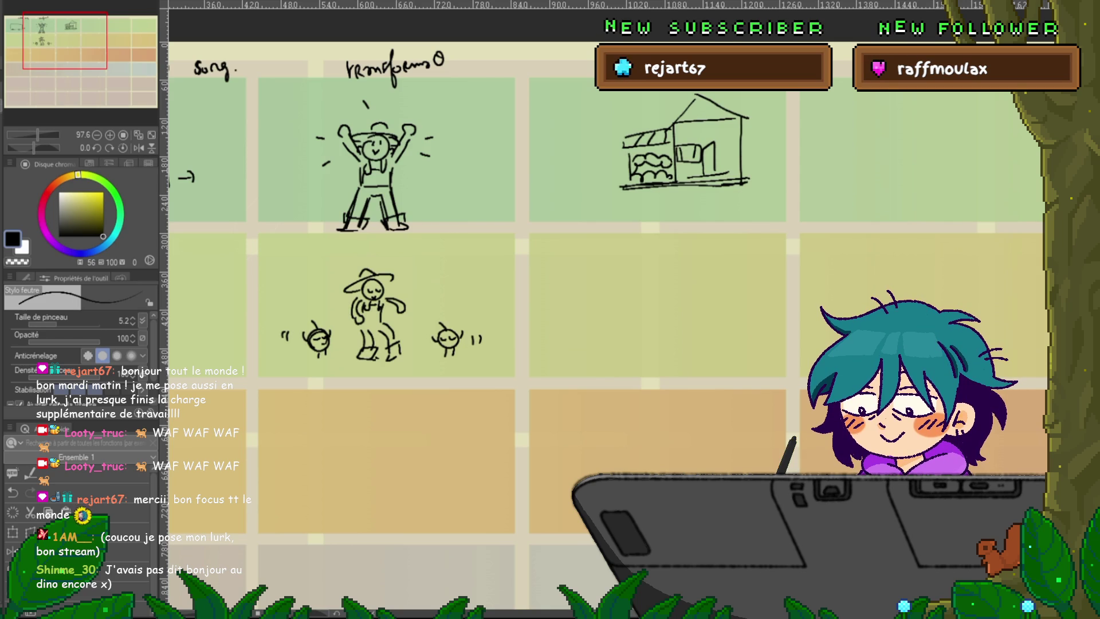
- Draw the round head of a hatted figure beside the shop
scroll(604, 310, right, 3)
scroll(605, 309, right, 5)
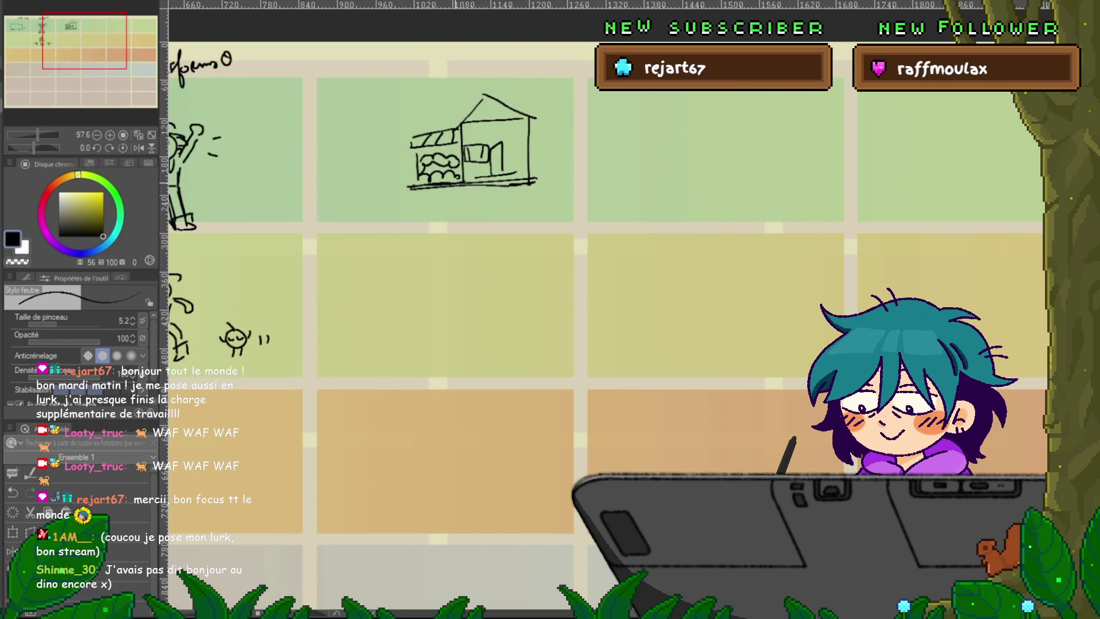
mouse_move(380, 155)
mouse_down()
mouse_move(352, 148)
mouse_move(351, 165)
mouse_up()
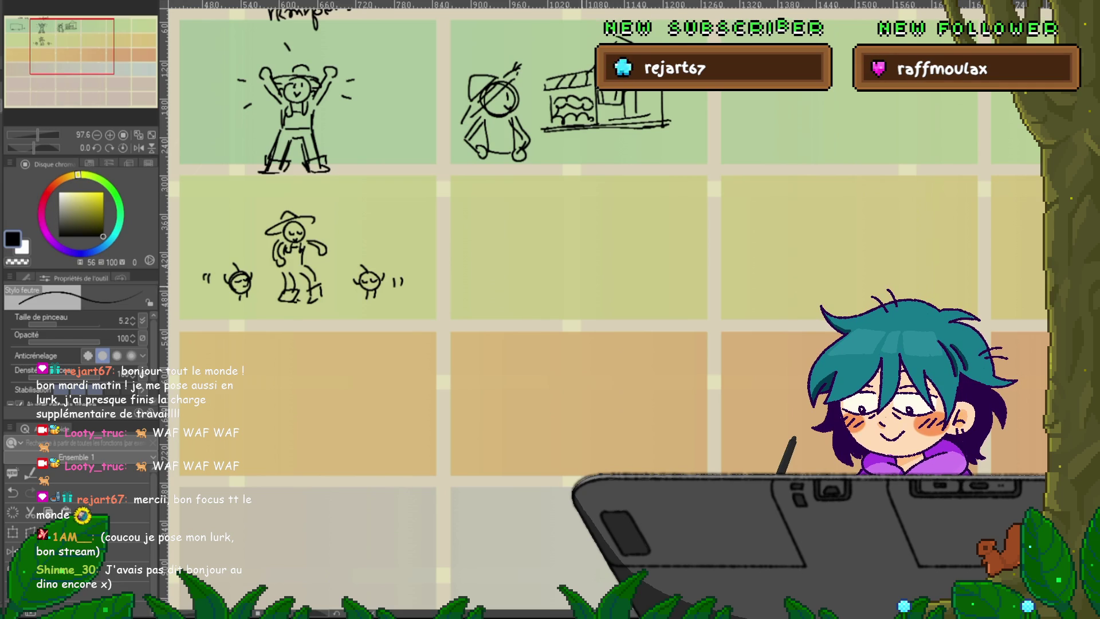
- Add a chimney, a mailbox post, a doorstep and a round gable window to the shop
drag(573, 229, 384, 292)
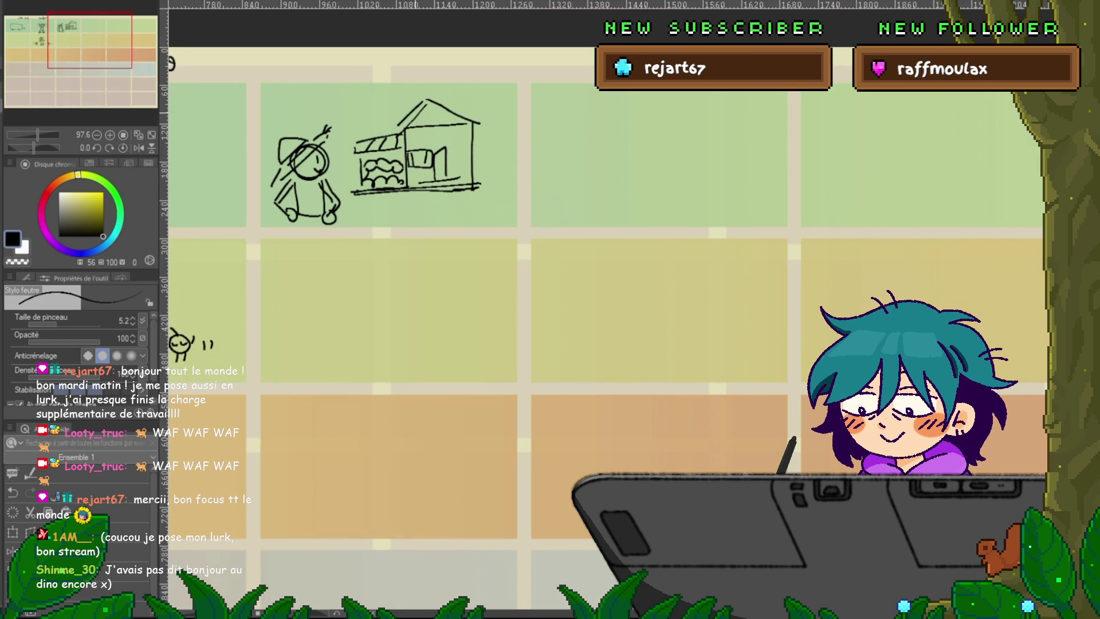
drag(453, 110, 467, 111)
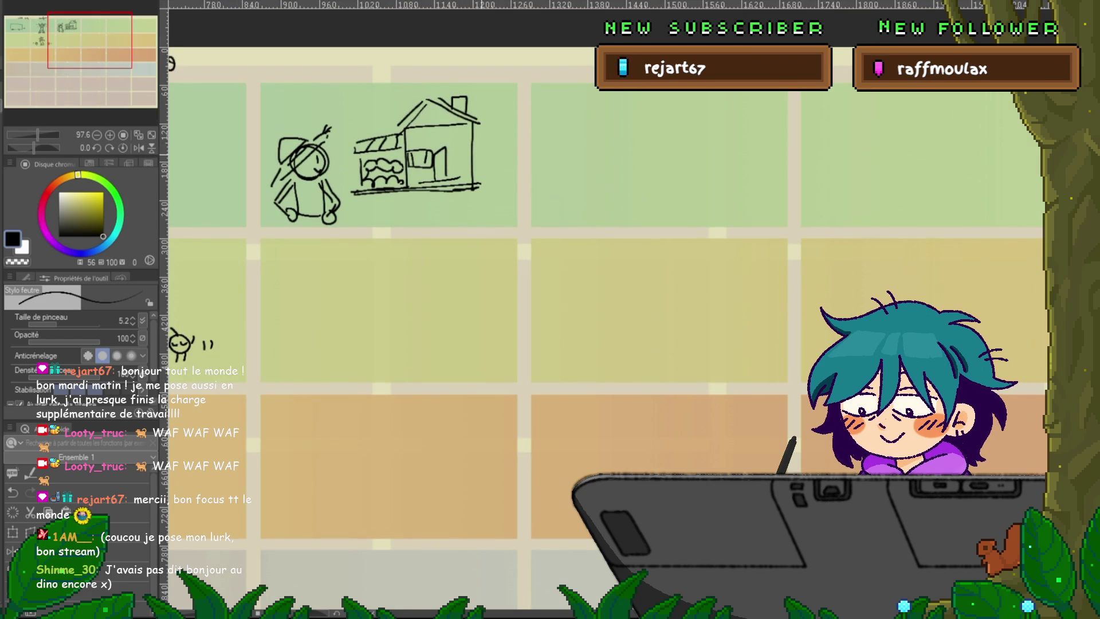
mouse_move(481, 160)
mouse_down()
mouse_move(486, 185)
mouse_move(513, 180)
mouse_up()
drag(425, 197, 447, 201)
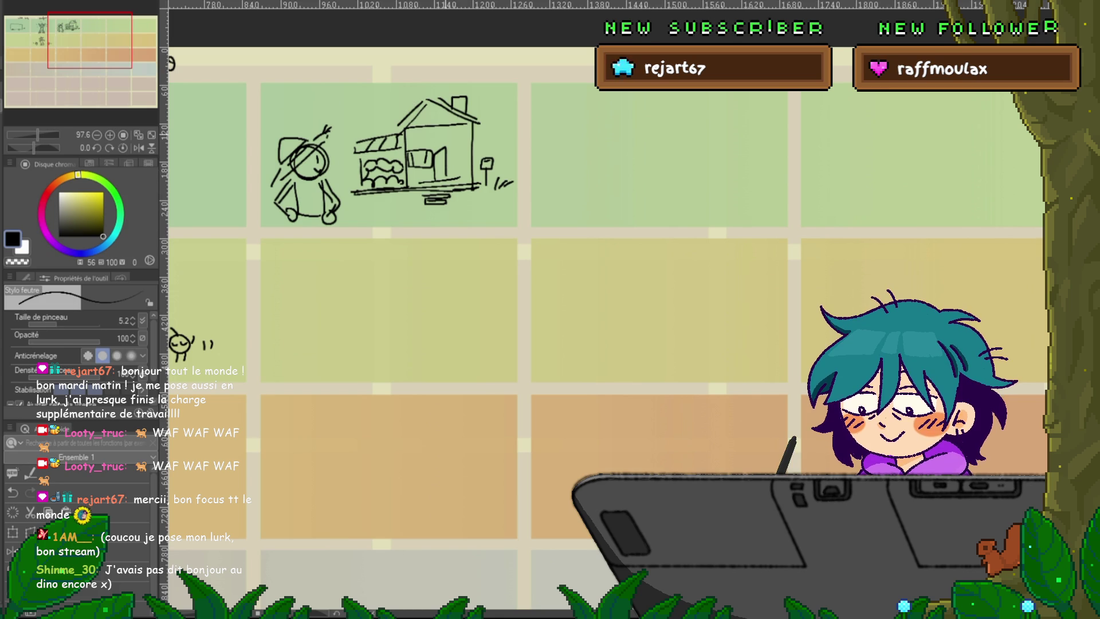
drag(434, 125, 436, 125)
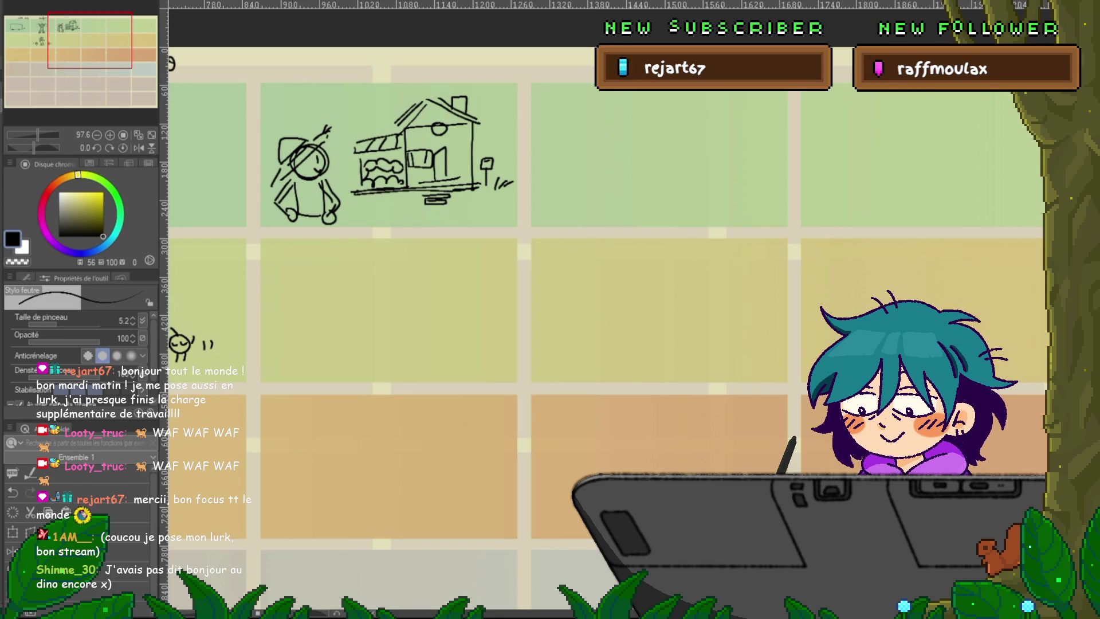
- Add a mark above the hatted figure's head and draw a plain round face in the next panel
scroll(605, 309, right, 2)
scroll(605, 309, left, 3)
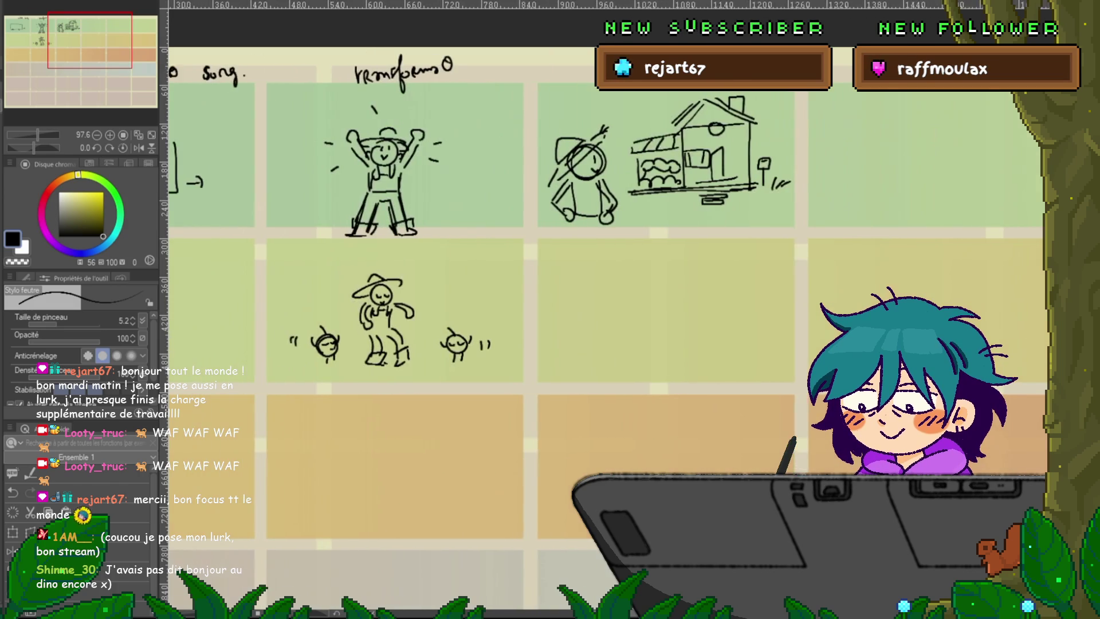
scroll(604, 309, right, 2)
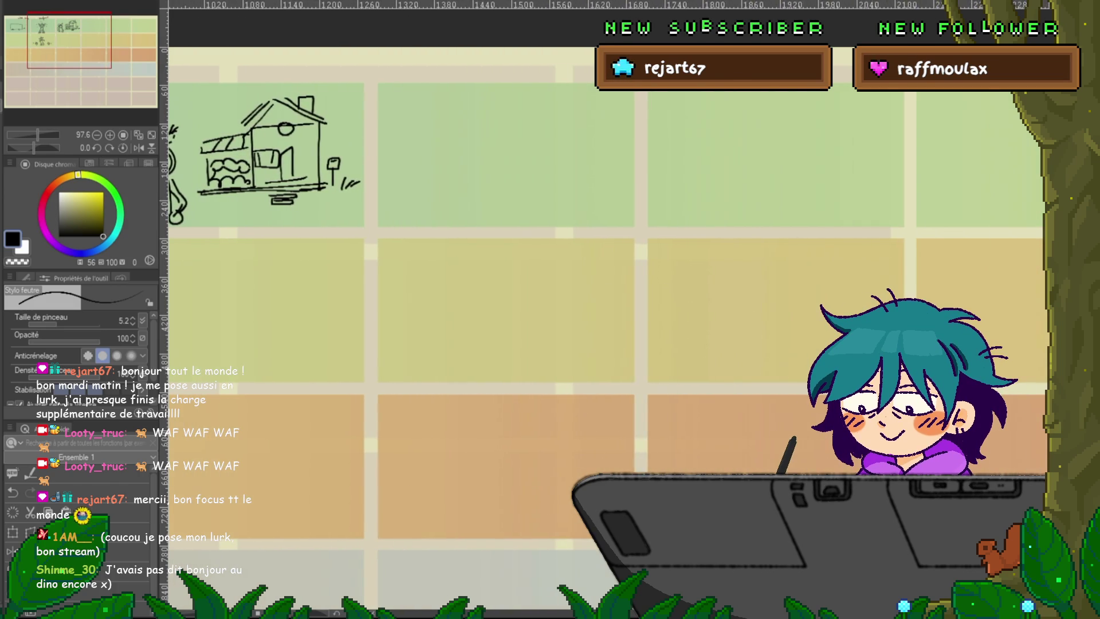
scroll(604, 309, right, 1)
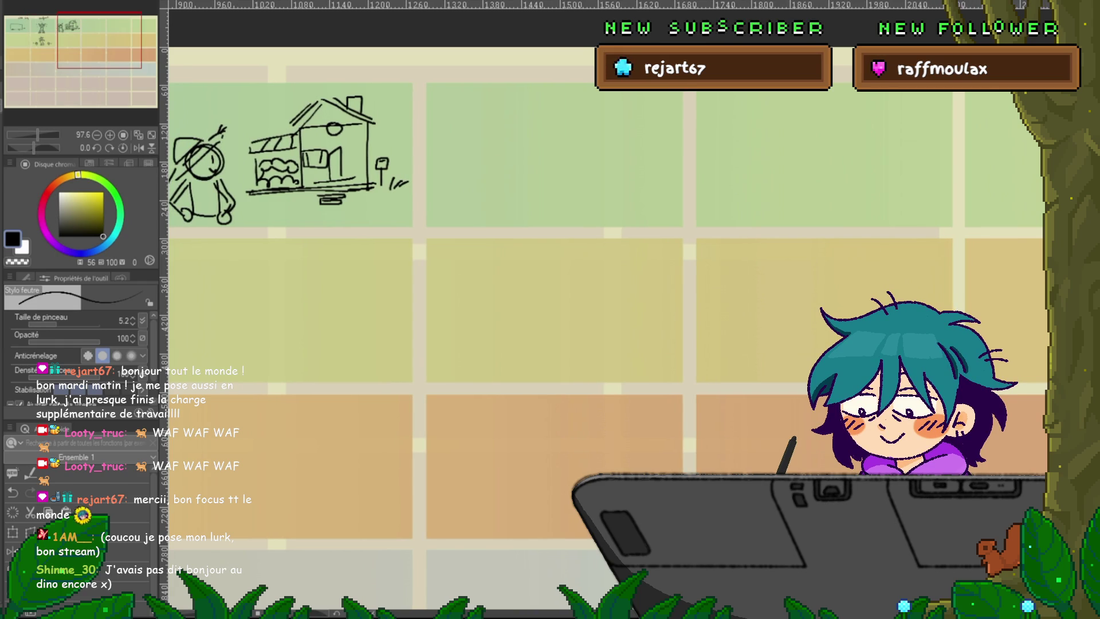
scroll(605, 310, right, 1)
scroll(605, 310, left, 5)
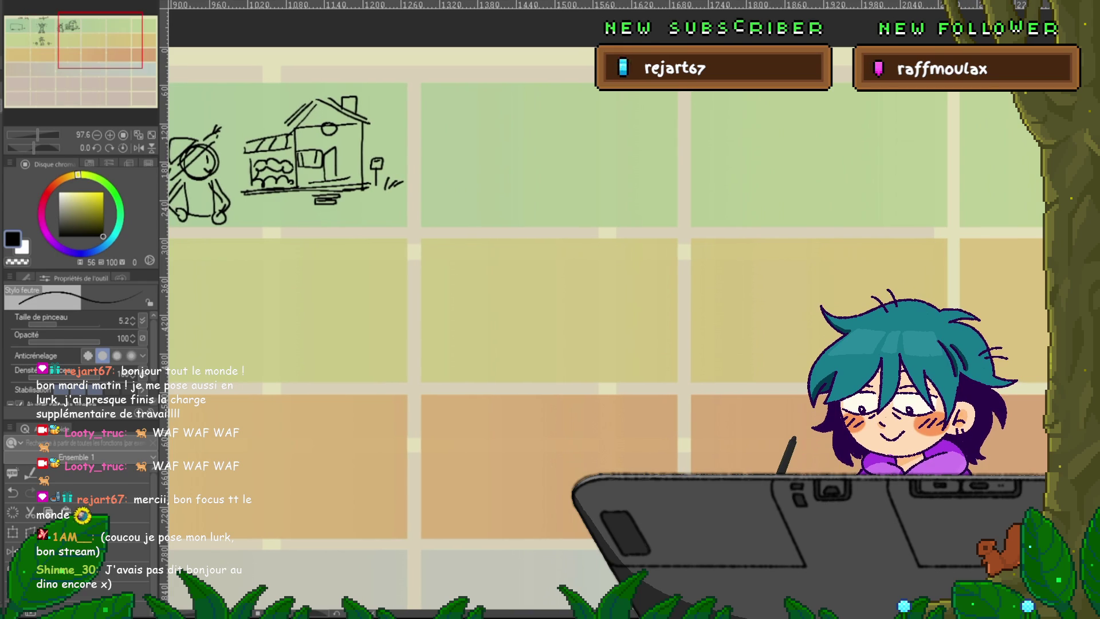
scroll(605, 309, left, 3)
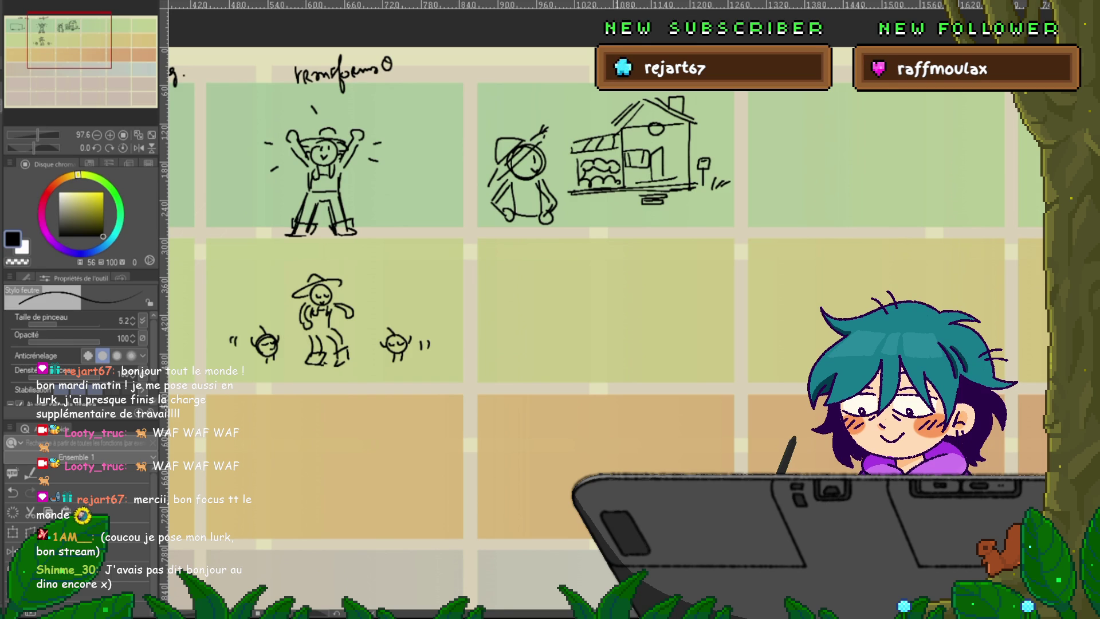
scroll(602, 315, right, 3)
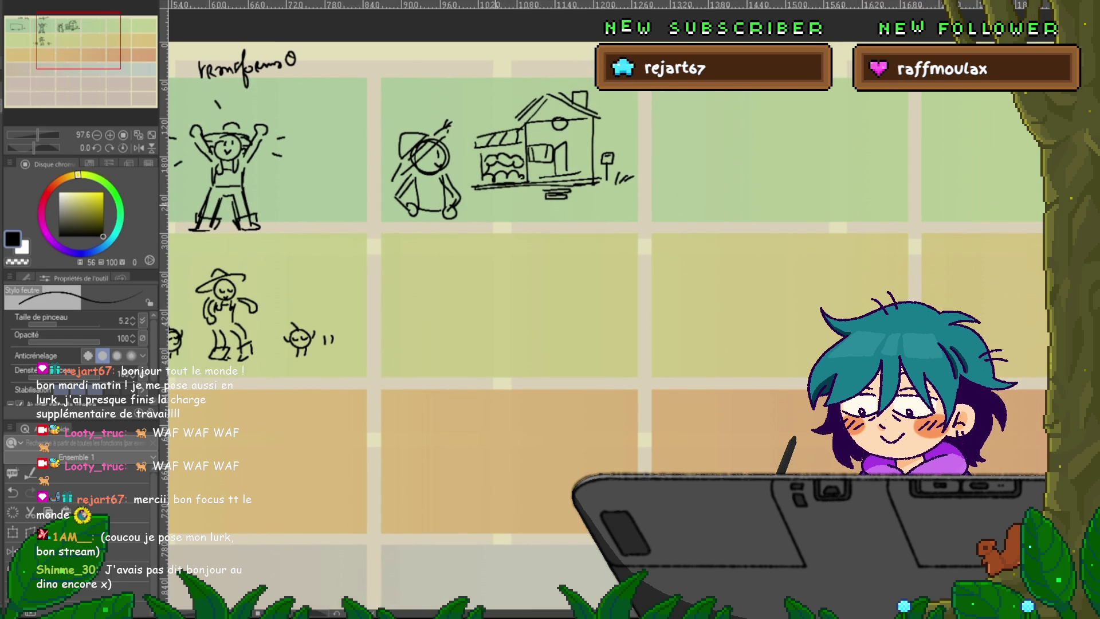
scroll(602, 315, right, 6)
scroll(602, 315, up, 2)
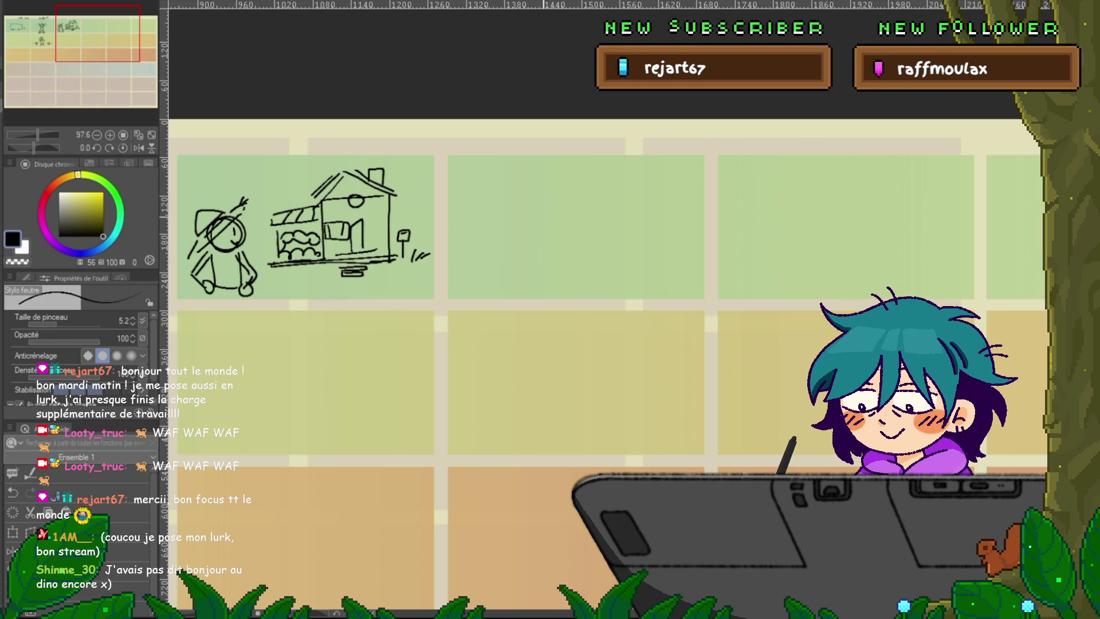
drag(227, 175, 216, 190)
drag(466, 227, 486, 206)
drag(497, 218, 305, 255)
- Draw a frowning face with an exclamation mark, then start a small stick figure in the last panel
mouse_move(551, 239)
mouse_down()
mouse_move(568, 277)
mouse_move(549, 241)
mouse_move(586, 272)
mouse_up()
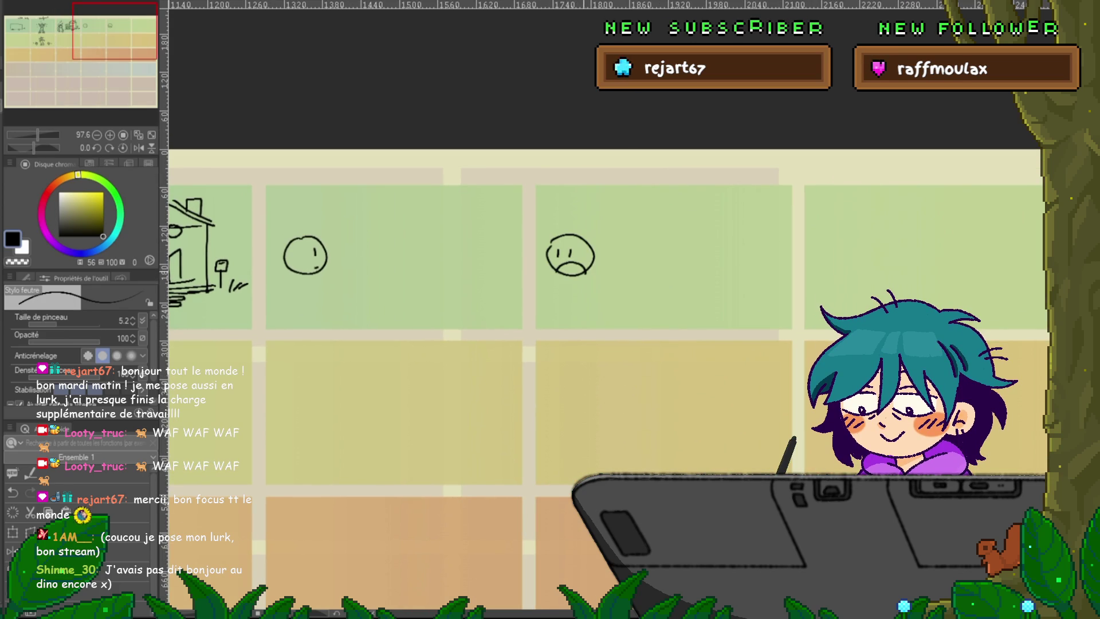
drag(616, 213, 616, 228)
click(614, 240)
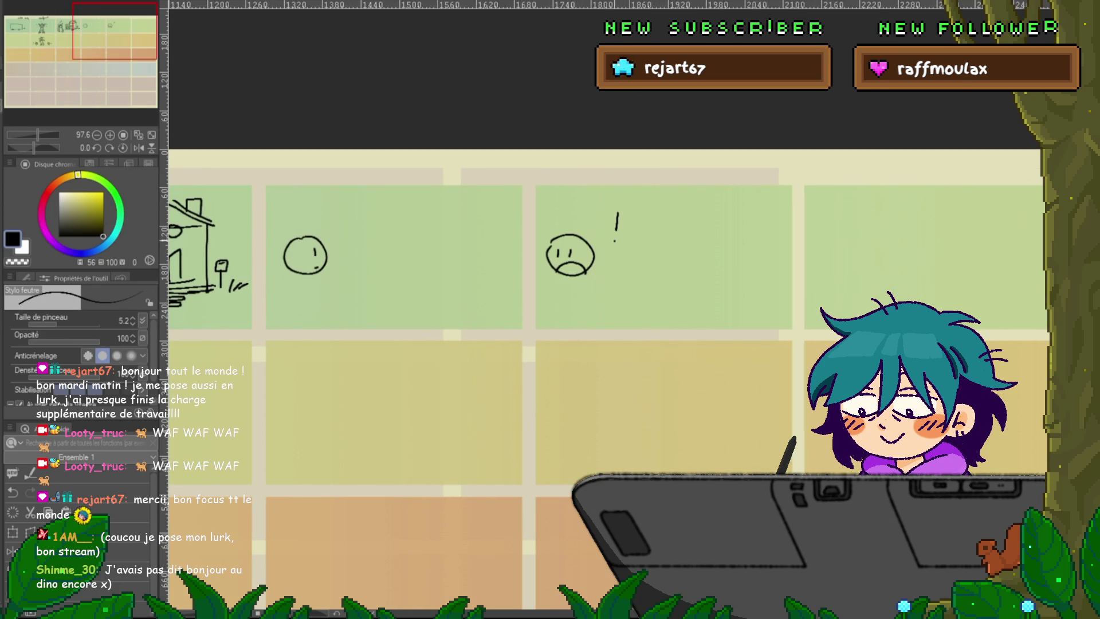
scroll(572, 373, right, 6)
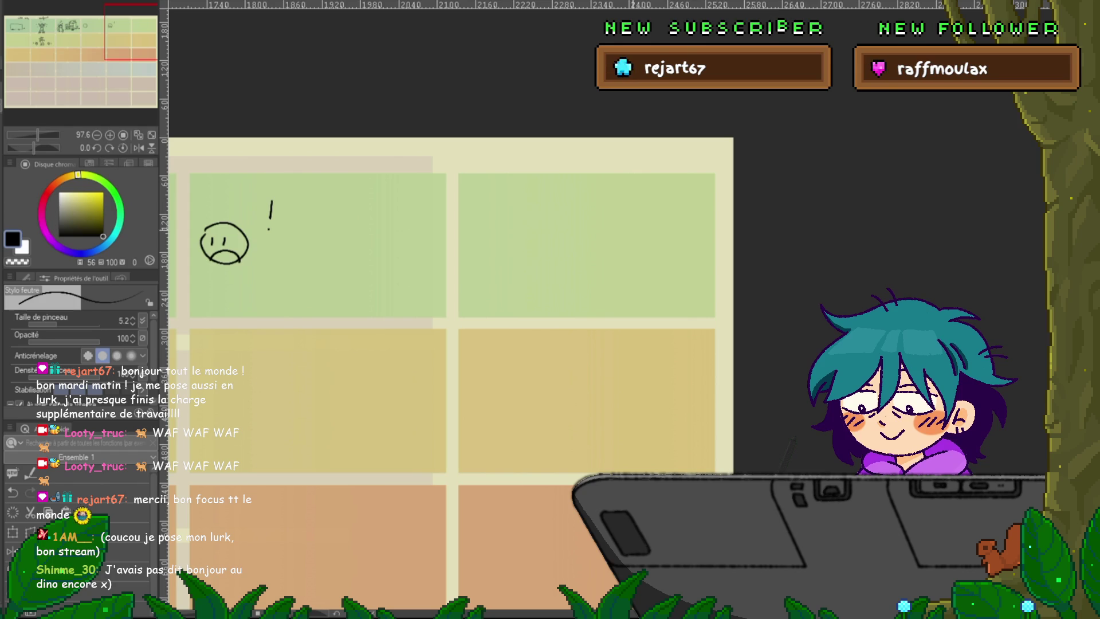
mouse_move(625, 230)
mouse_down()
mouse_move(623, 244)
mouse_move(625, 230)
mouse_move(601, 250)
mouse_up()
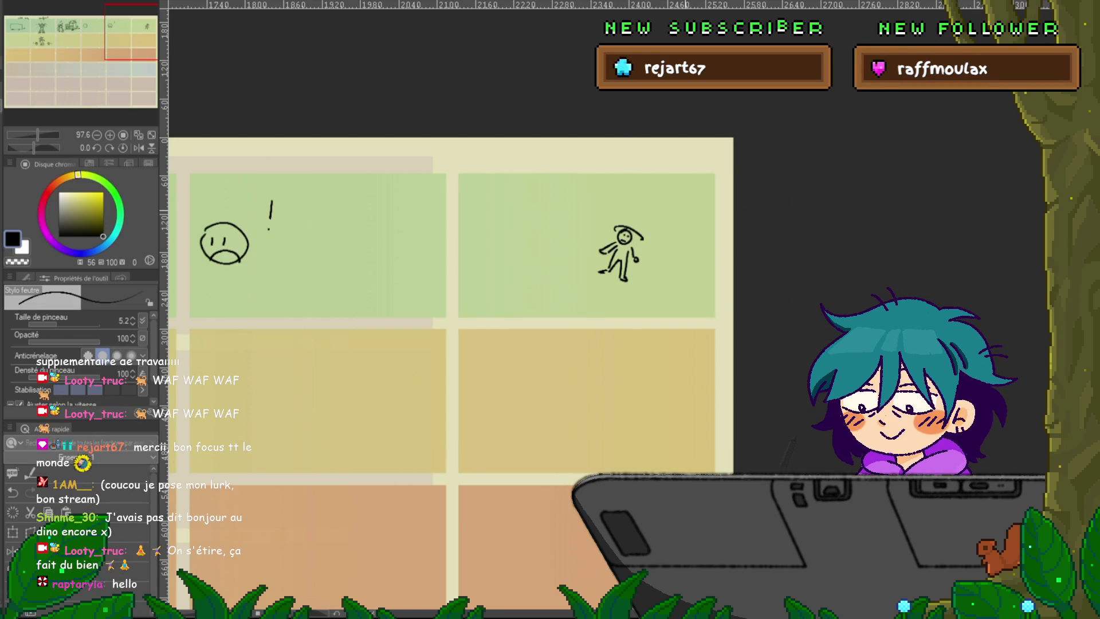
- Rectangle-select the stick figure and move it slightly to the right with Ctrl+T
drag(458, 286, 419, 249)
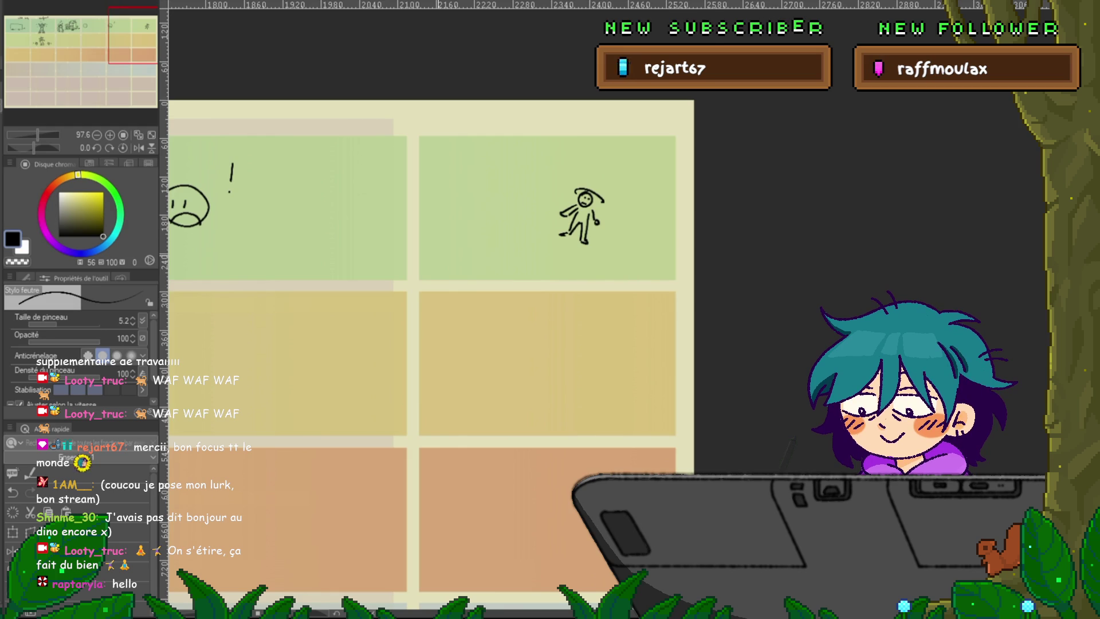
drag(435, 287, 581, 266)
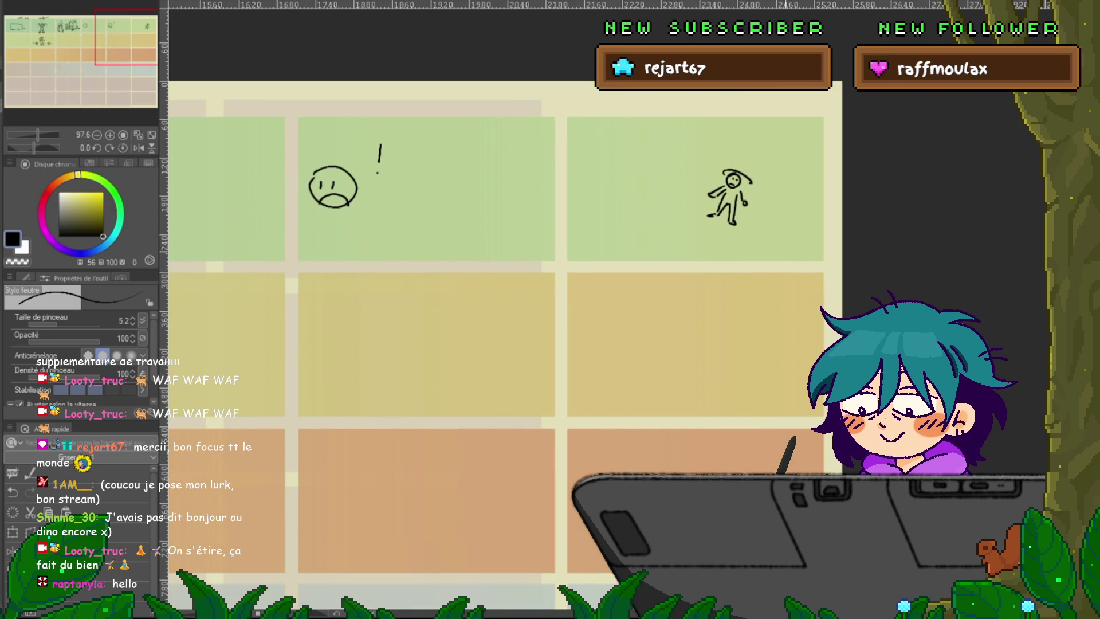
drag(729, 198, 516, 256)
key(m)
drag(475, 217, 557, 296)
key(ctrl+t)
drag(516, 256, 544, 254)
key(Return)
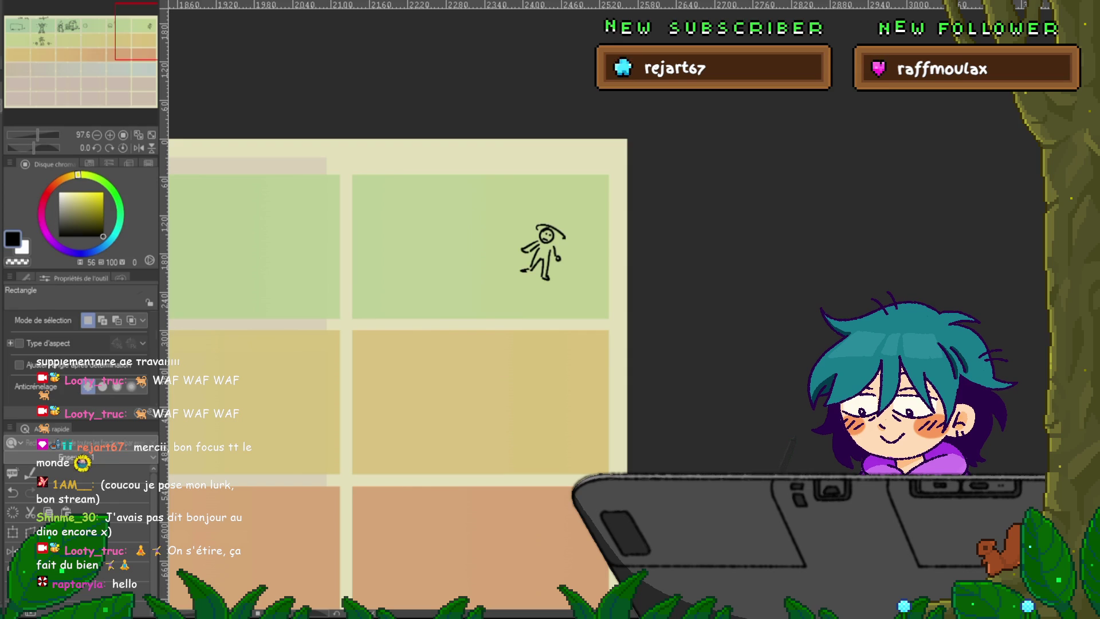
- Add two motion lines above the stick figure's head with the pen
key(p)
drag(532, 208, 532, 214)
drag(525, 215, 528, 222)
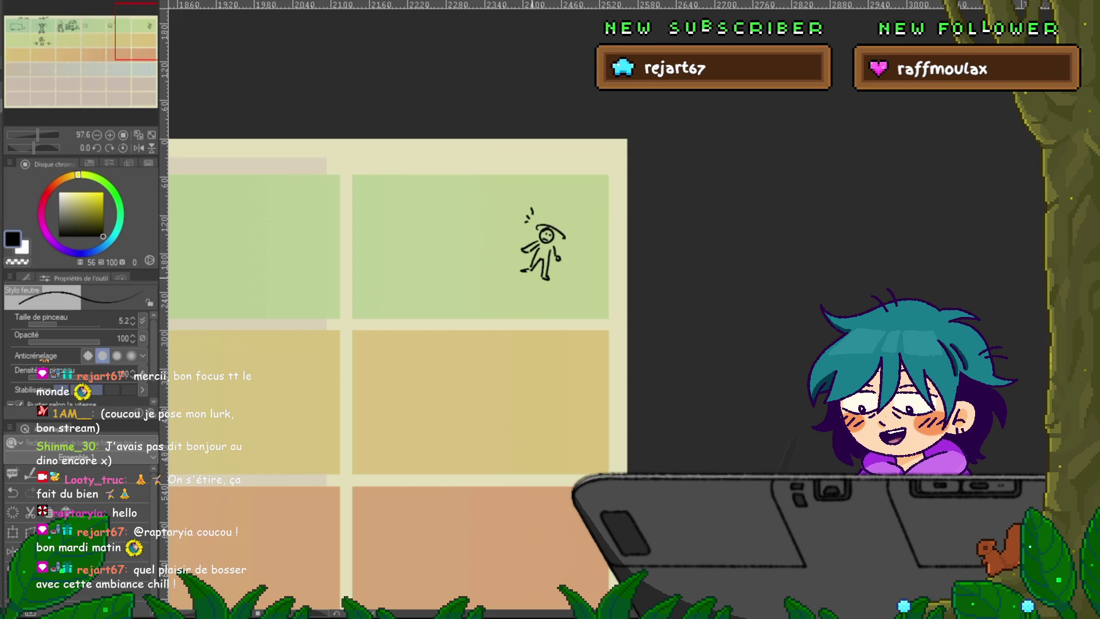
- Sketch three small ovals, a low table, a large circle and an arc in the stump panel
scroll(401, 303, left, 1)
scroll(401, 373, left, 1)
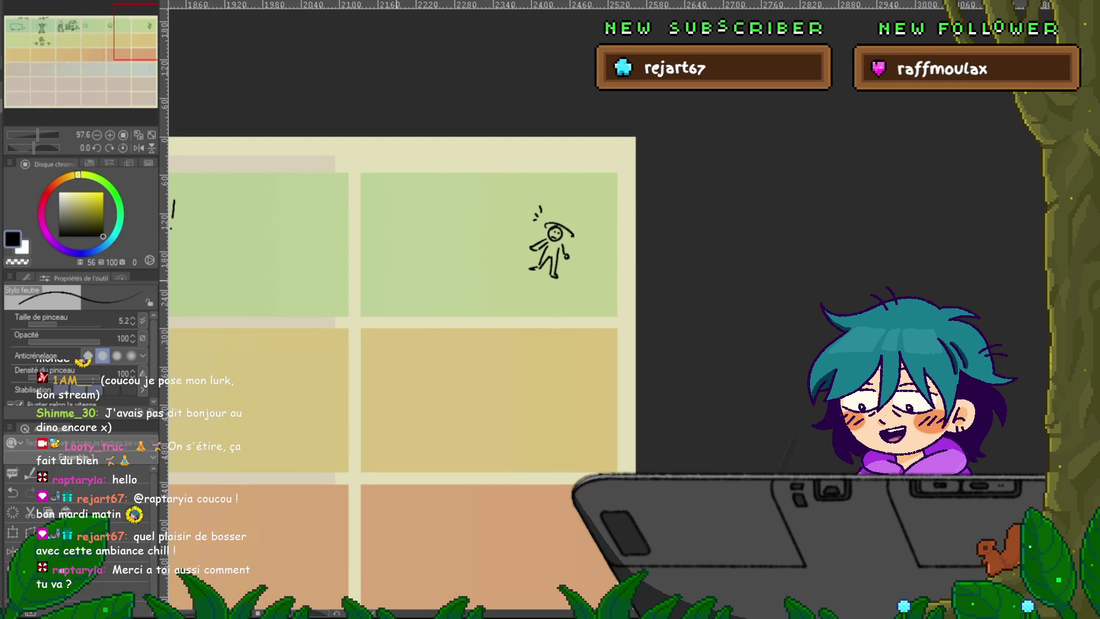
mouse_move(446, 276)
mouse_down()
mouse_move(434, 287)
mouse_move(454, 278)
mouse_up()
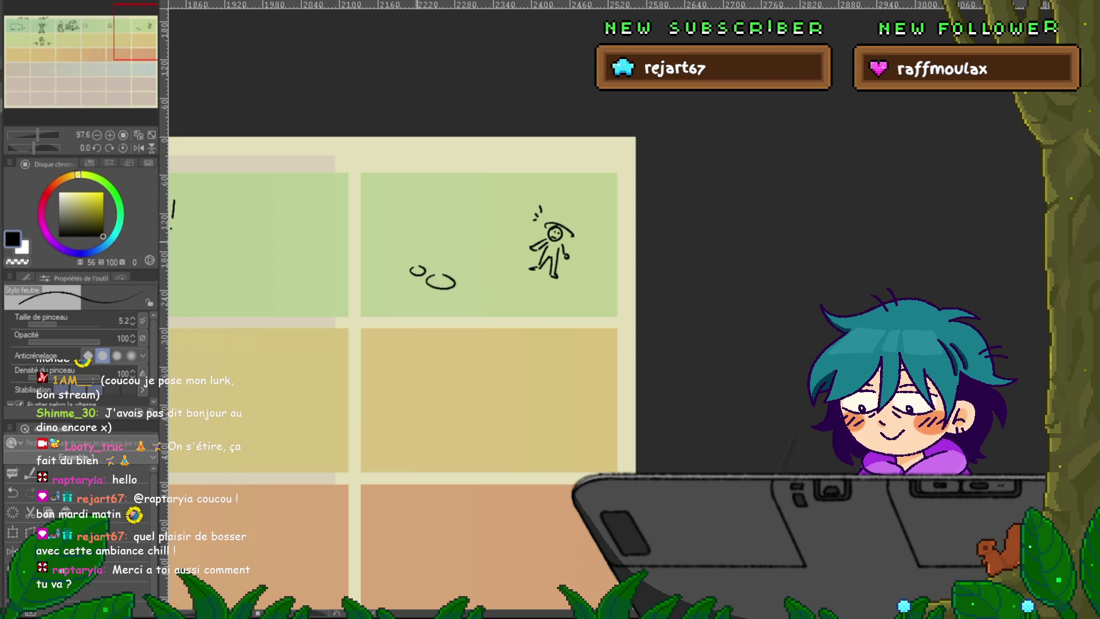
mouse_move(392, 235)
mouse_down()
mouse_move(429, 230)
mouse_move(433, 247)
mouse_move(410, 246)
mouse_up()
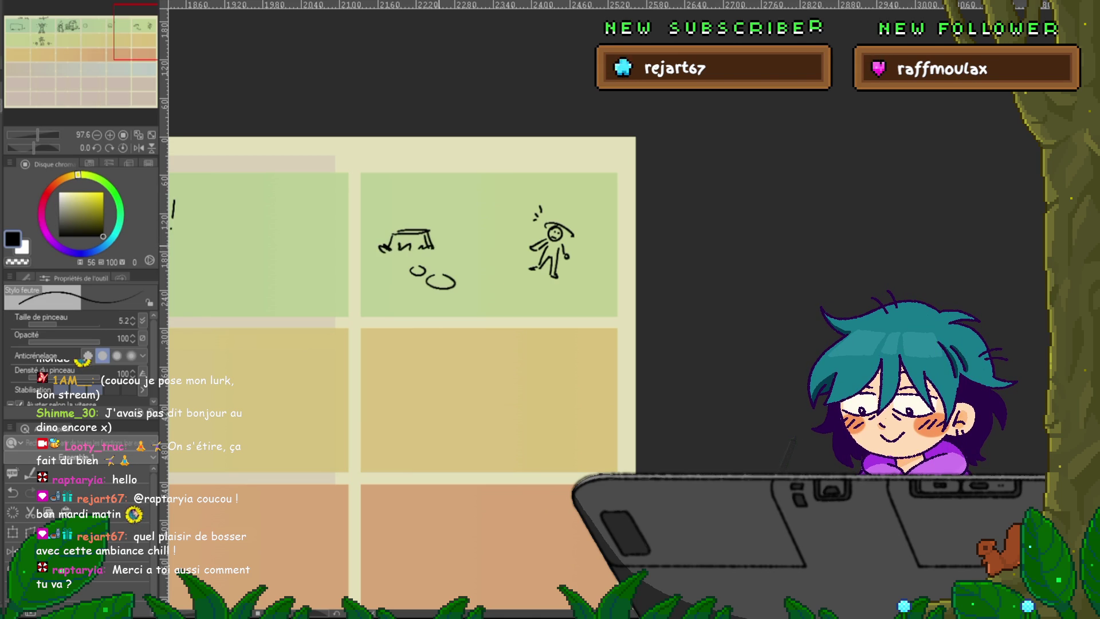
drag(459, 281, 479, 285)
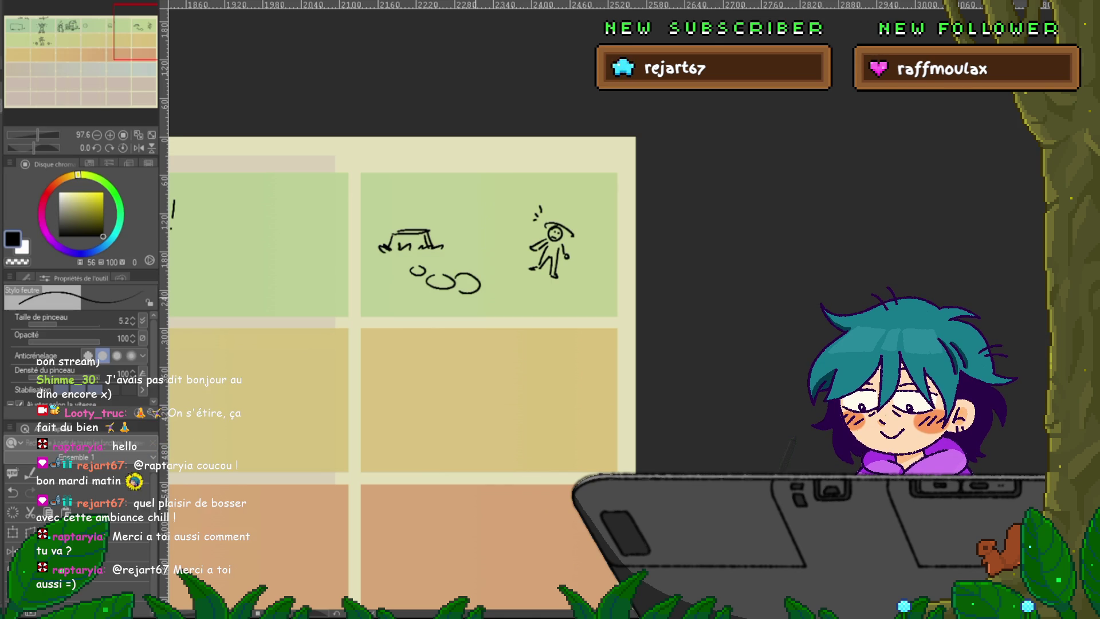
drag(411, 281, 390, 305)
drag(362, 254, 371, 253)
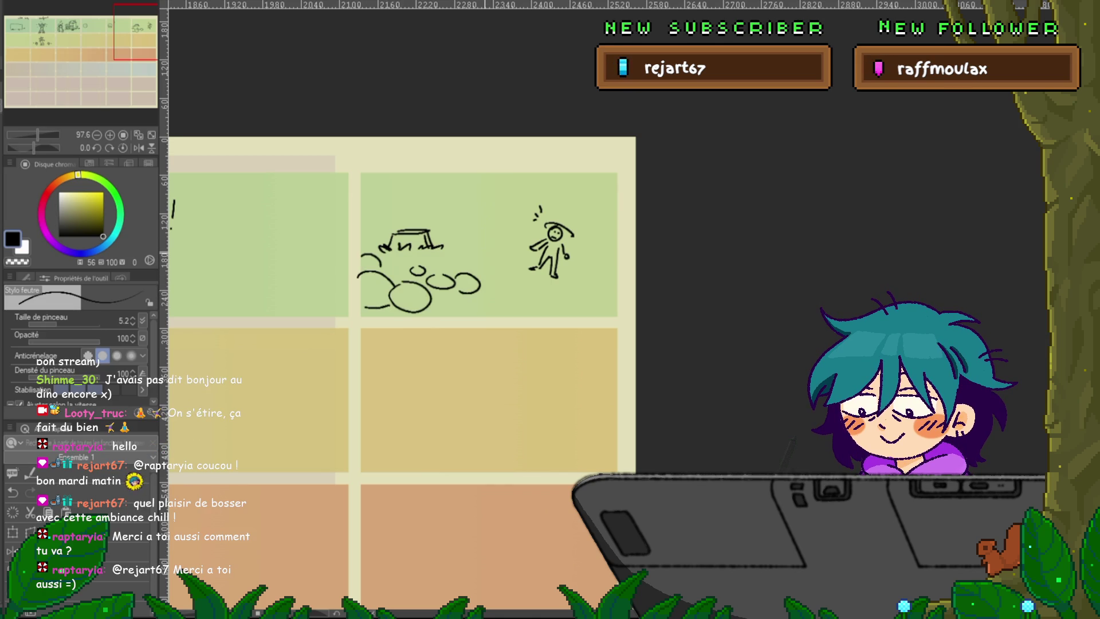
drag(446, 316, 493, 312)
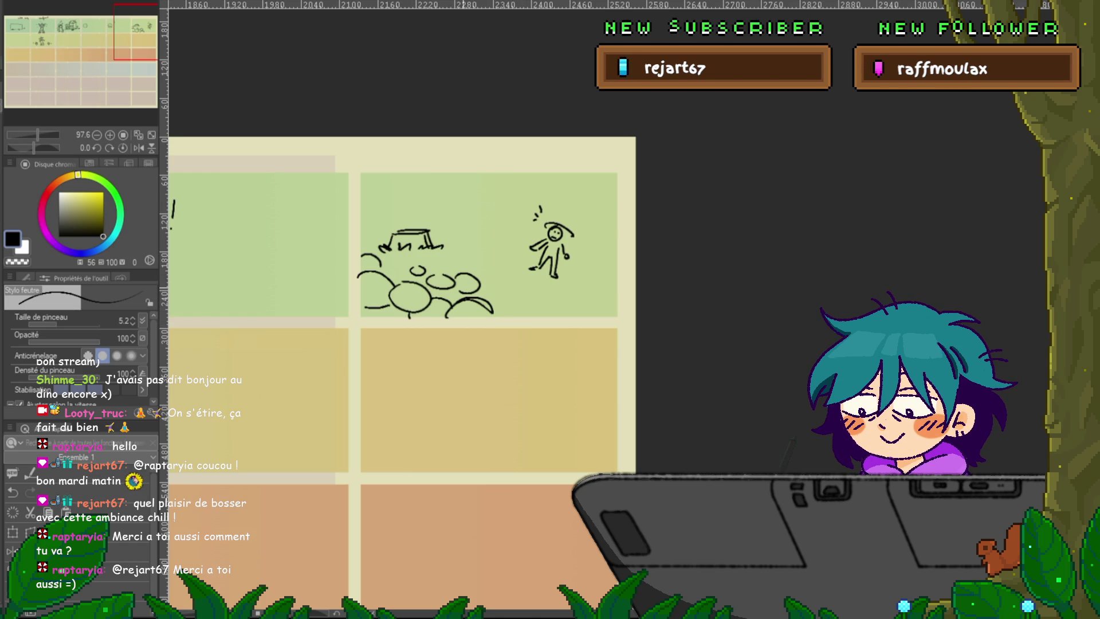
- Add small pebbles and a dome on top of the stump, refining its top
drag(476, 251, 490, 249)
drag(538, 289, 537, 291)
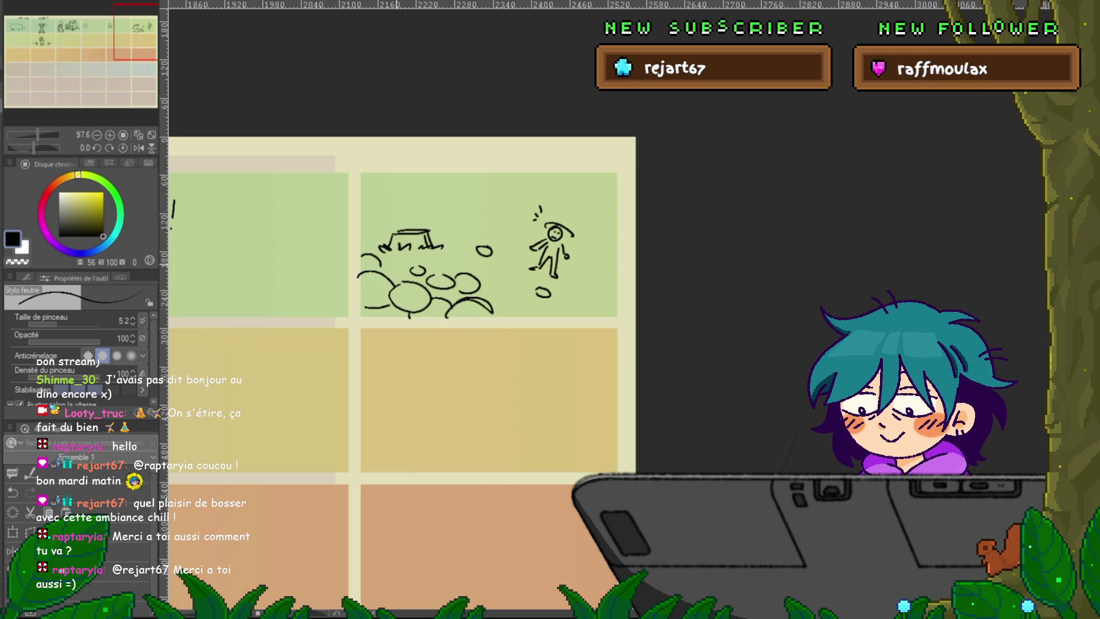
drag(391, 234, 429, 231)
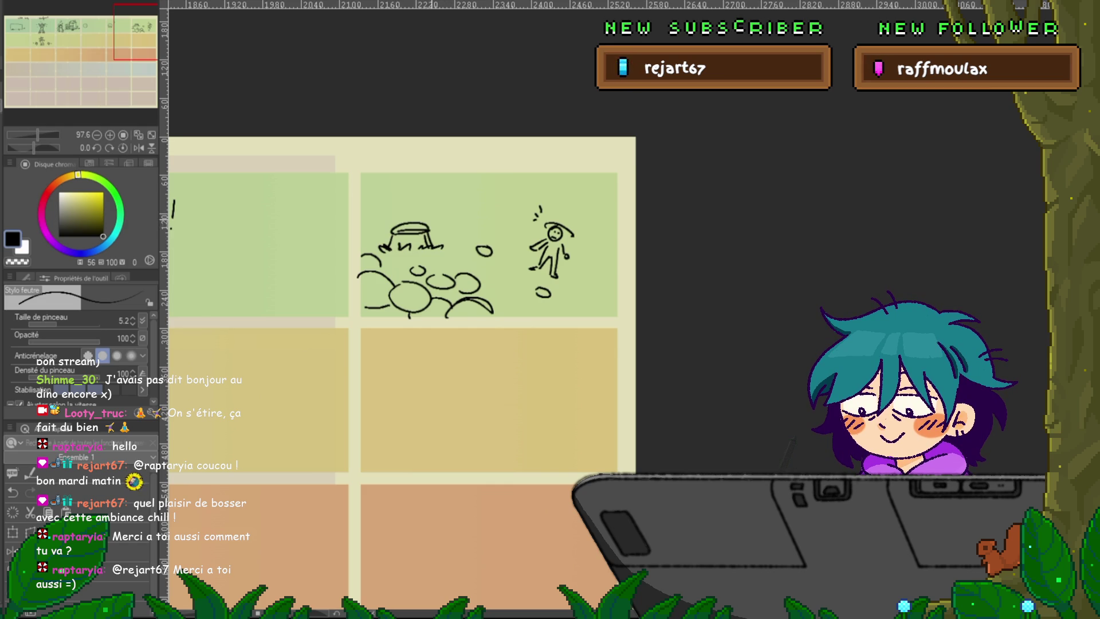
drag(382, 224, 389, 235)
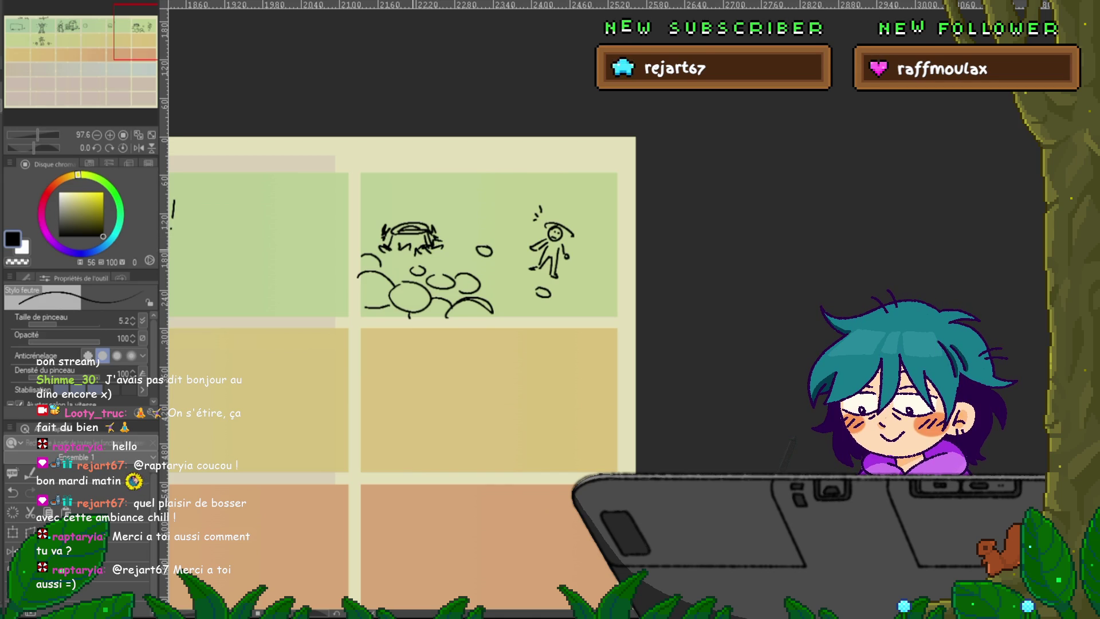
drag(437, 217, 459, 219)
drag(399, 194, 400, 193)
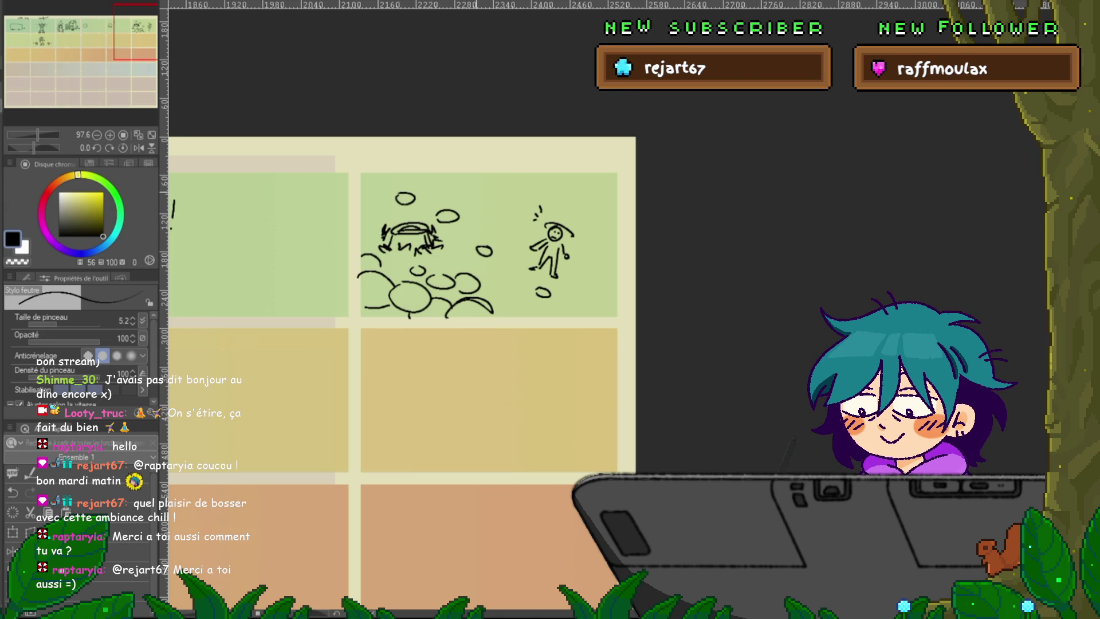
mouse_move(564, 301)
mouse_down()
mouse_move(597, 298)
mouse_move(604, 281)
mouse_up()
- Add M-shaped grass tufts over the pebble, on each side of the dome and lower down
mouse_move(542, 307)
mouse_down()
mouse_move(551, 306)
mouse_move(502, 304)
mouse_up()
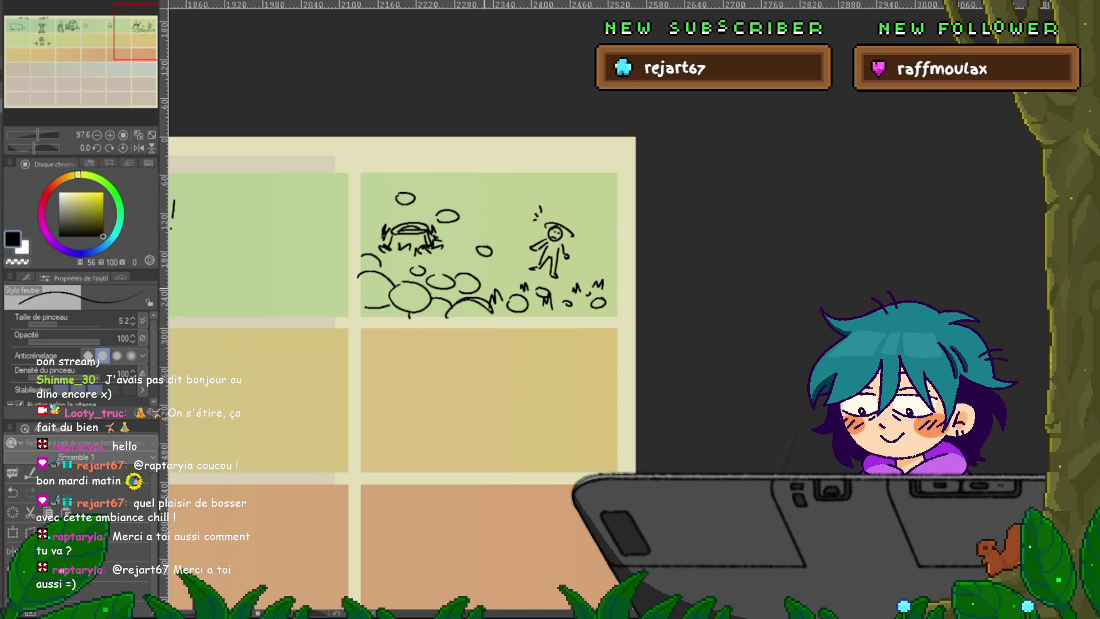
drag(363, 229, 379, 228)
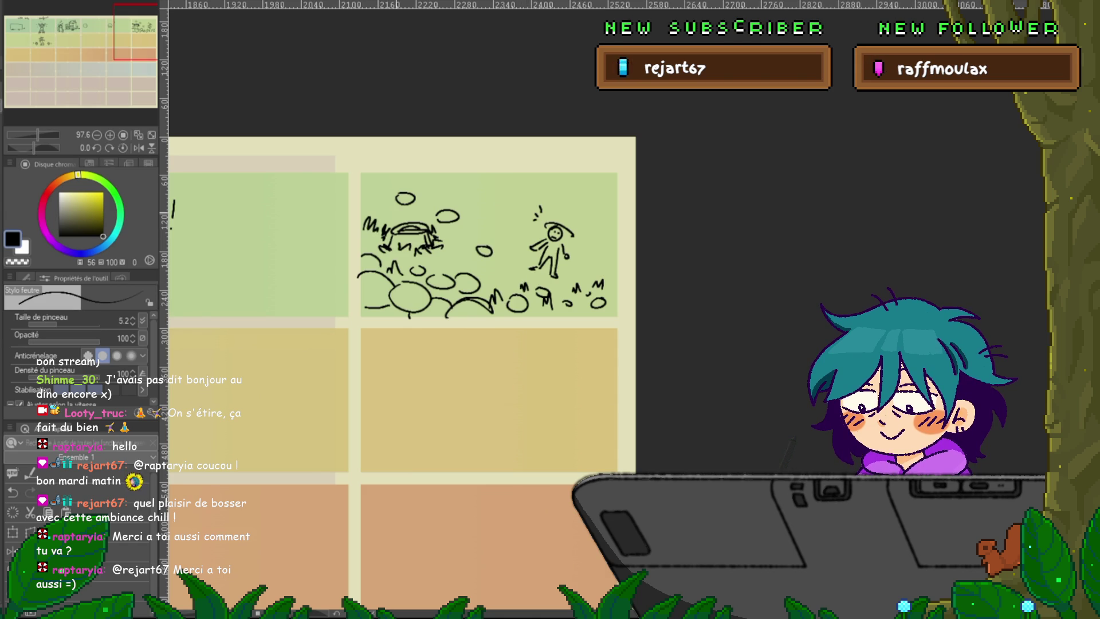
mouse_move(459, 243)
mouse_down()
mouse_move(466, 230)
mouse_move(475, 240)
mouse_up()
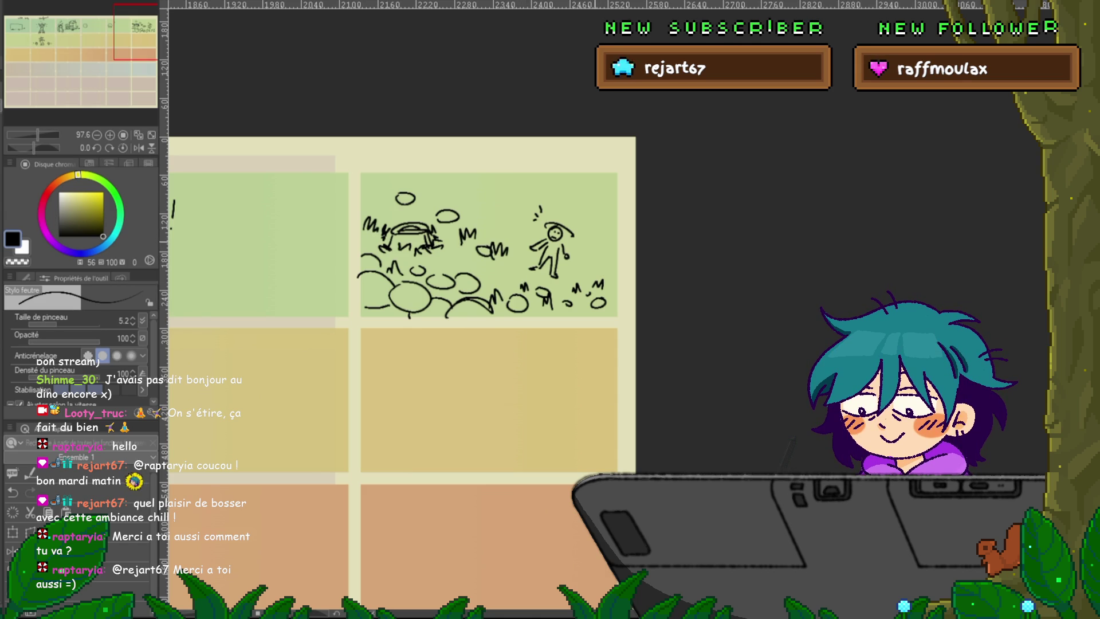
mouse_move(458, 269)
mouse_down()
mouse_move(476, 264)
mouse_move(453, 263)
mouse_up()
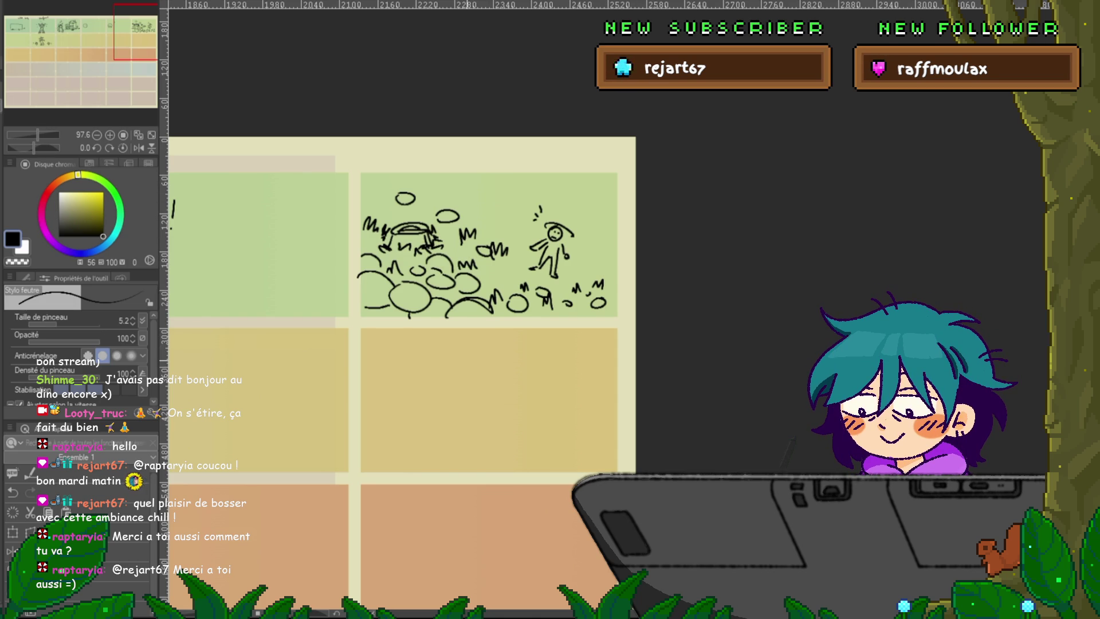
- Draw stick body lines under the sad face and under the round face
drag(400, 343, 497, 302)
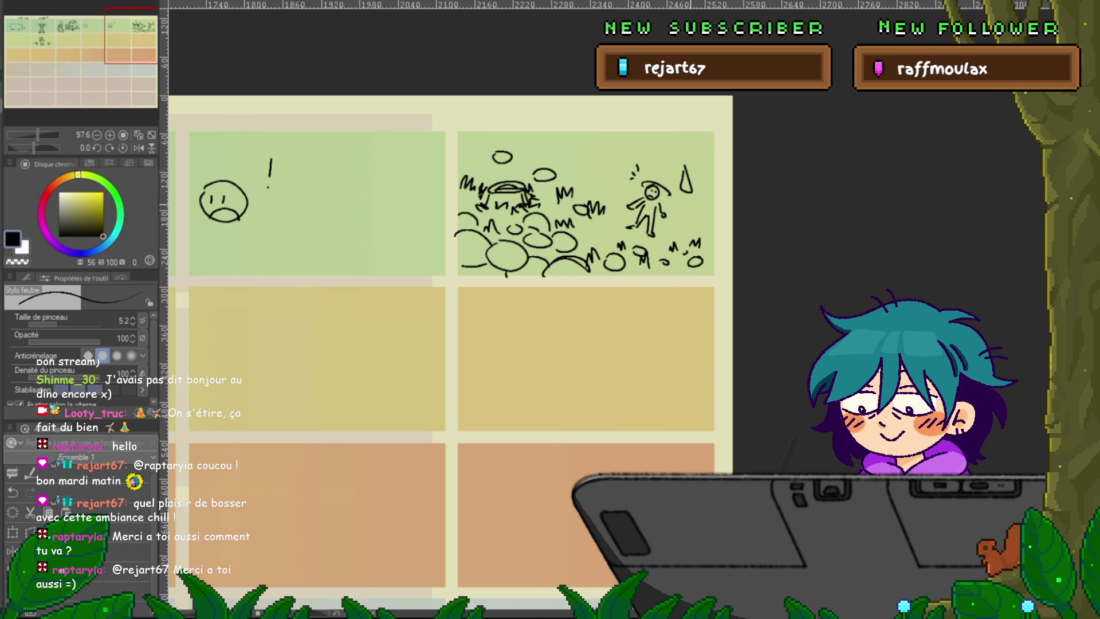
drag(401, 344, 644, 319)
drag(480, 202, 488, 239)
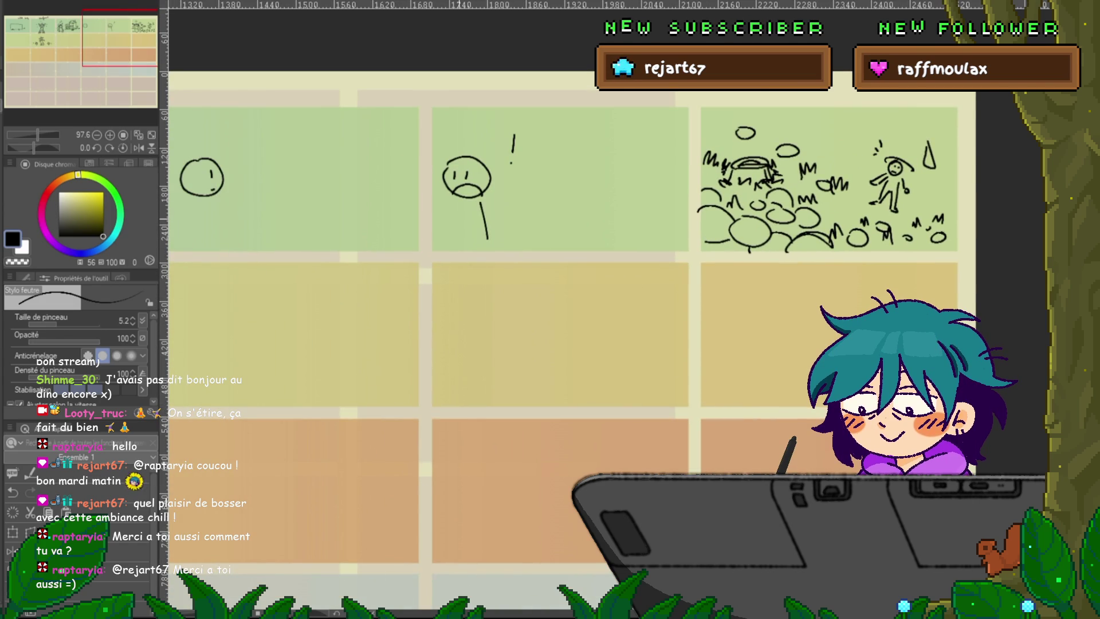
drag(456, 202, 451, 236)
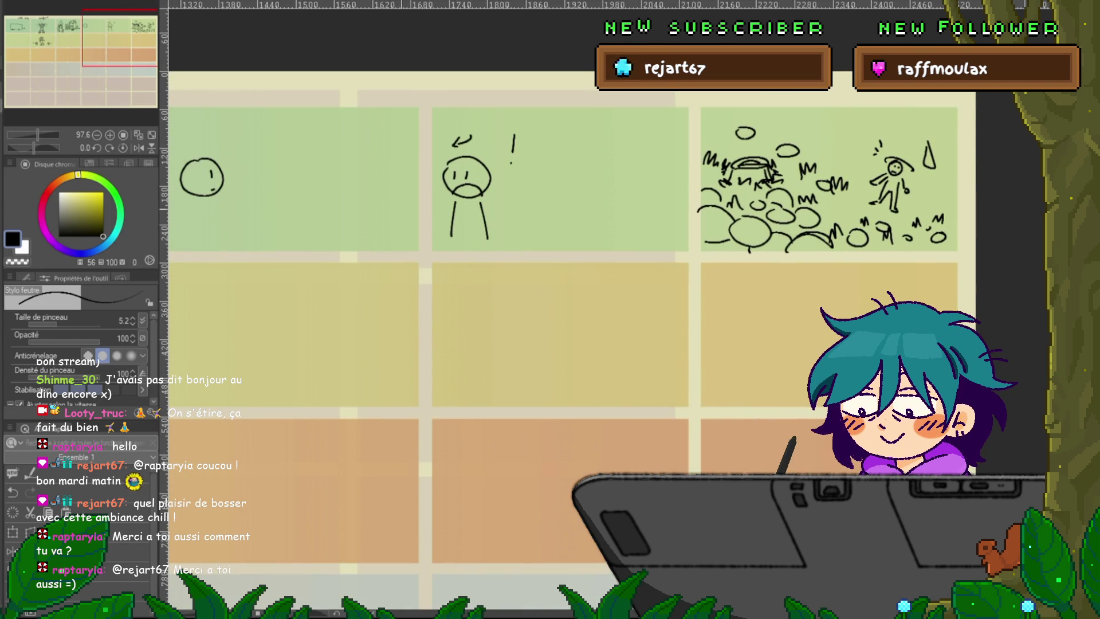
drag(401, 344, 646, 344)
drag(401, 343, 531, 310)
drag(576, 169, 569, 212)
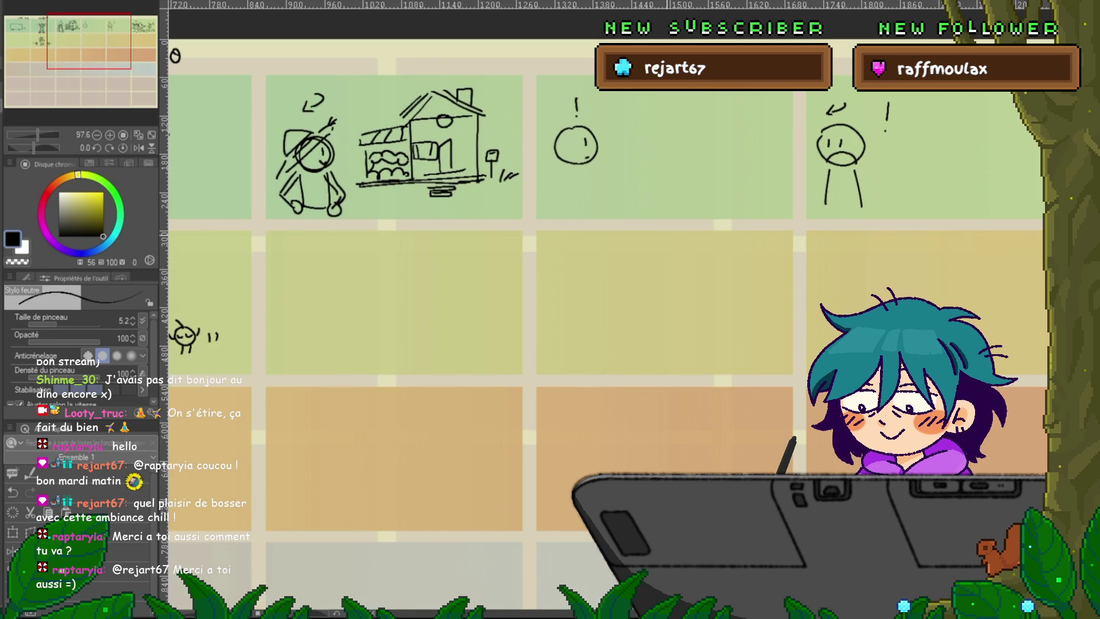
drag(572, 286, 373, 333)
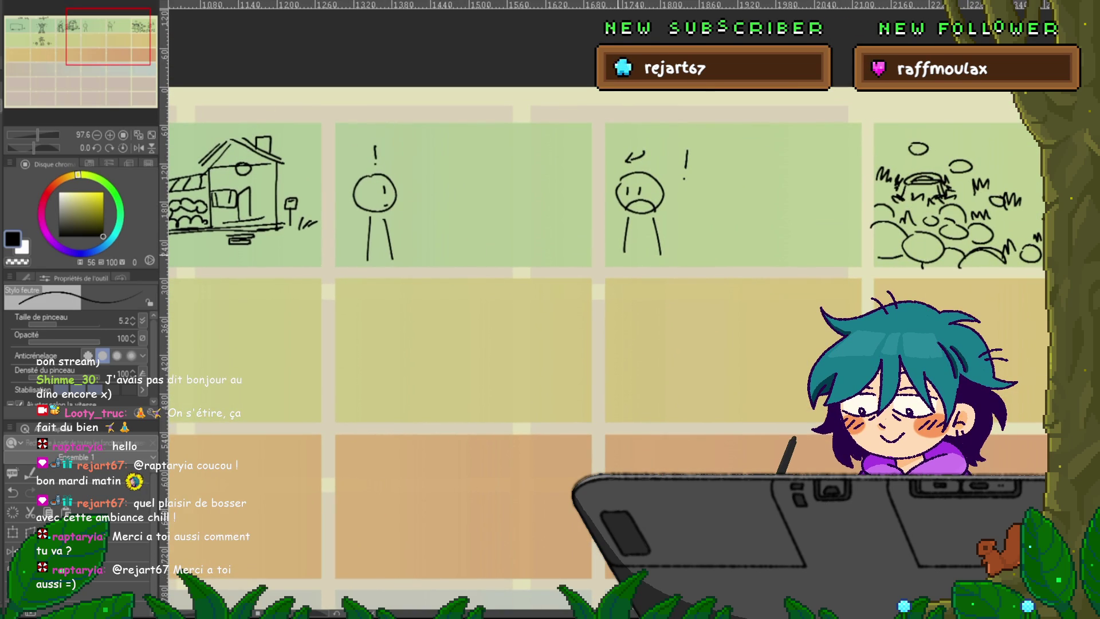
- Redraw the round face's mouth and add a curled mark above its head
drag(380, 202, 390, 197)
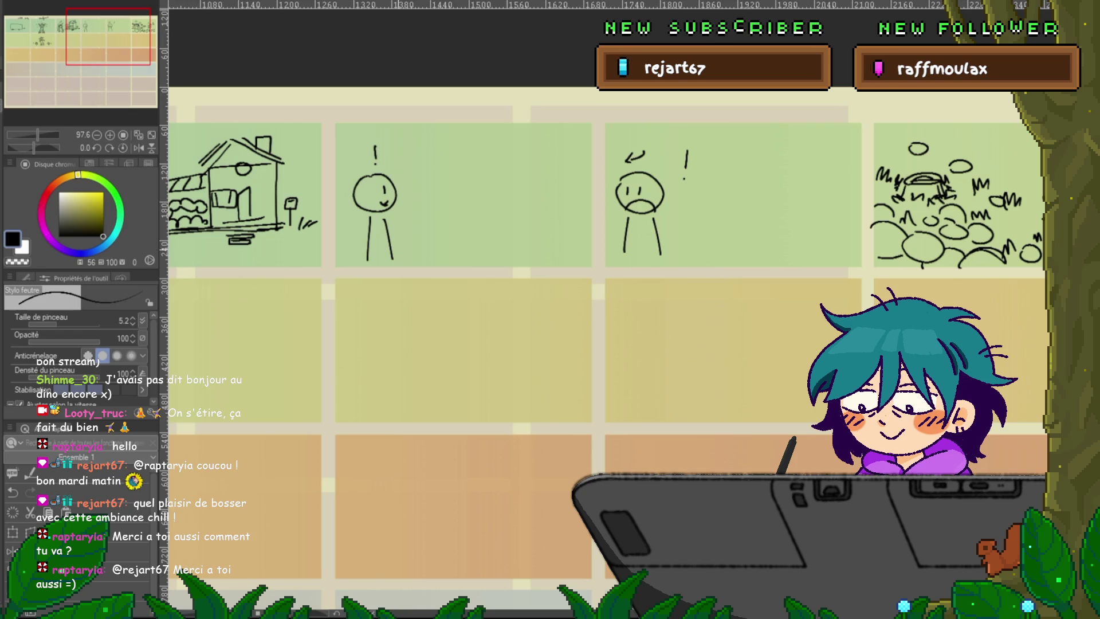
key(ctrl+z)
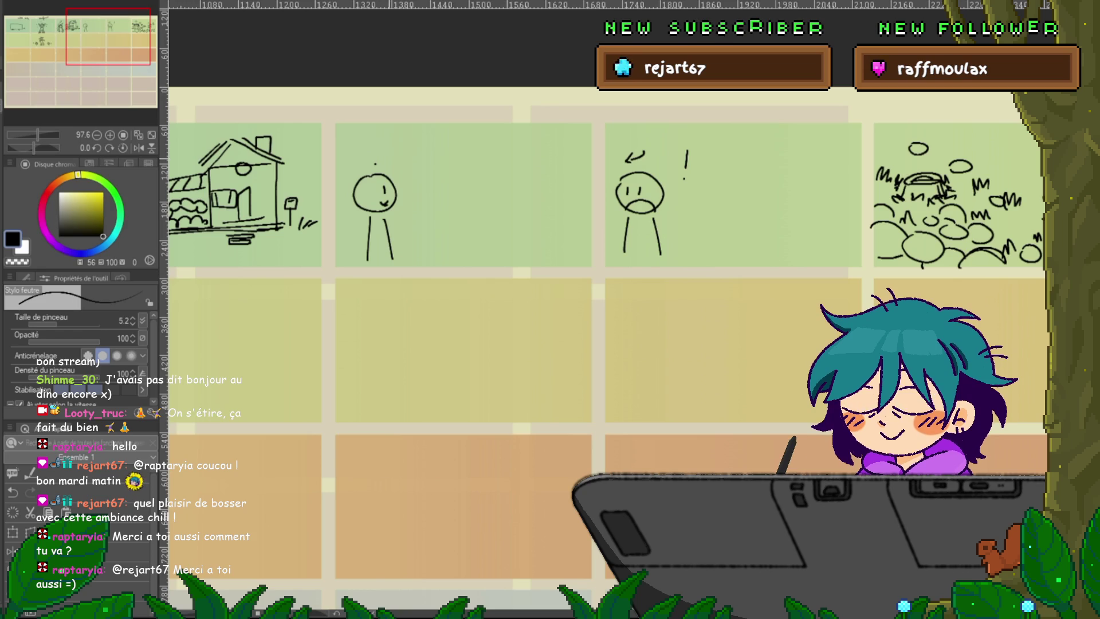
key(ctrl+z)
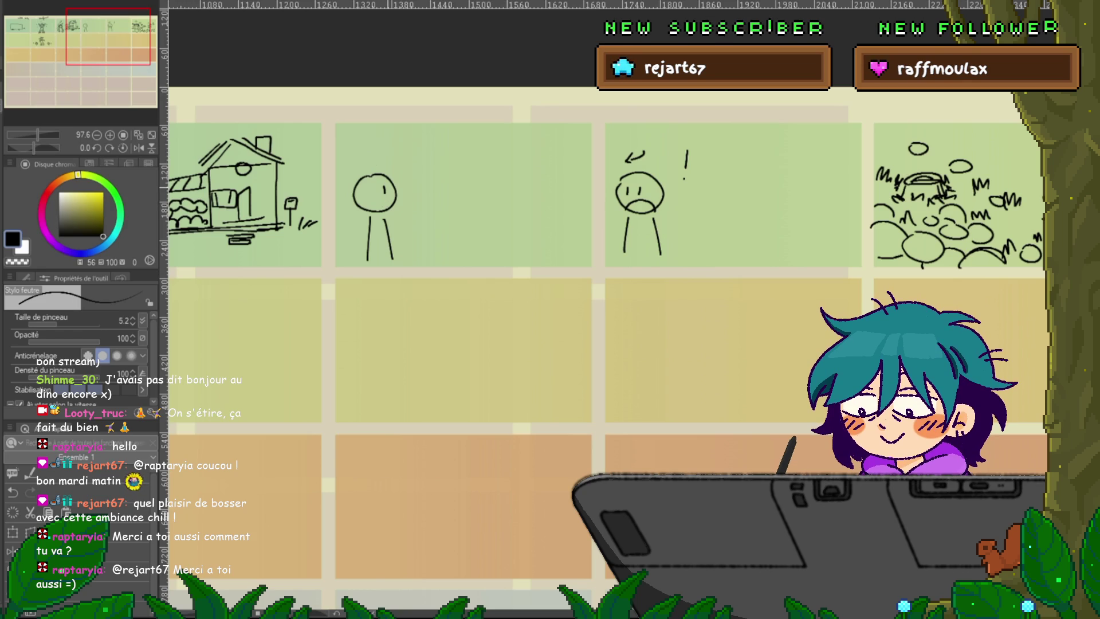
drag(382, 200, 389, 199)
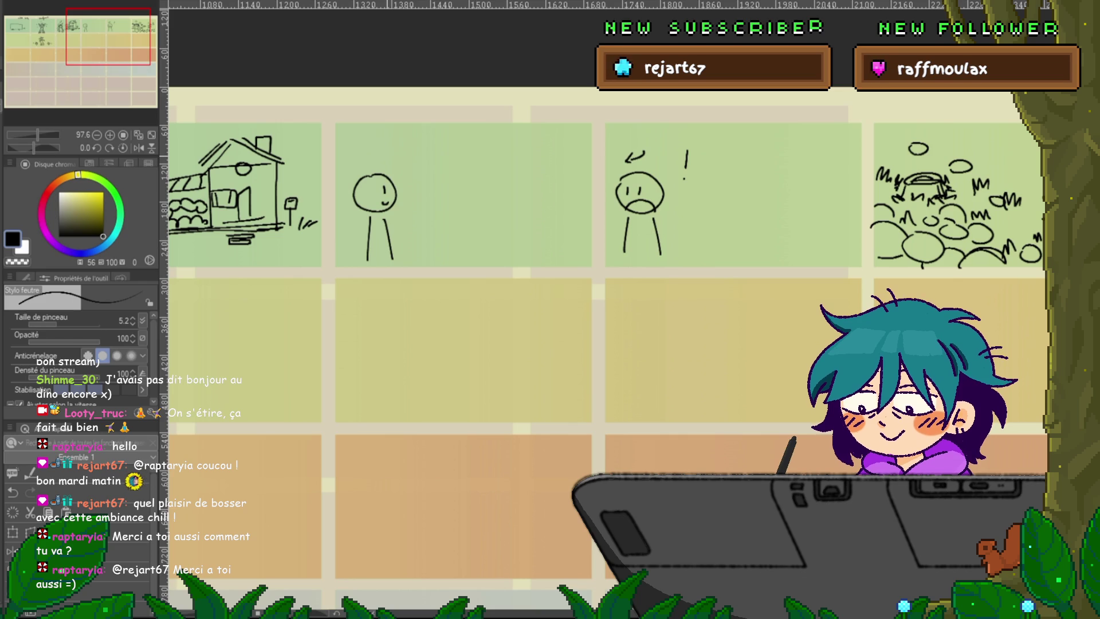
drag(380, 162, 386, 156)
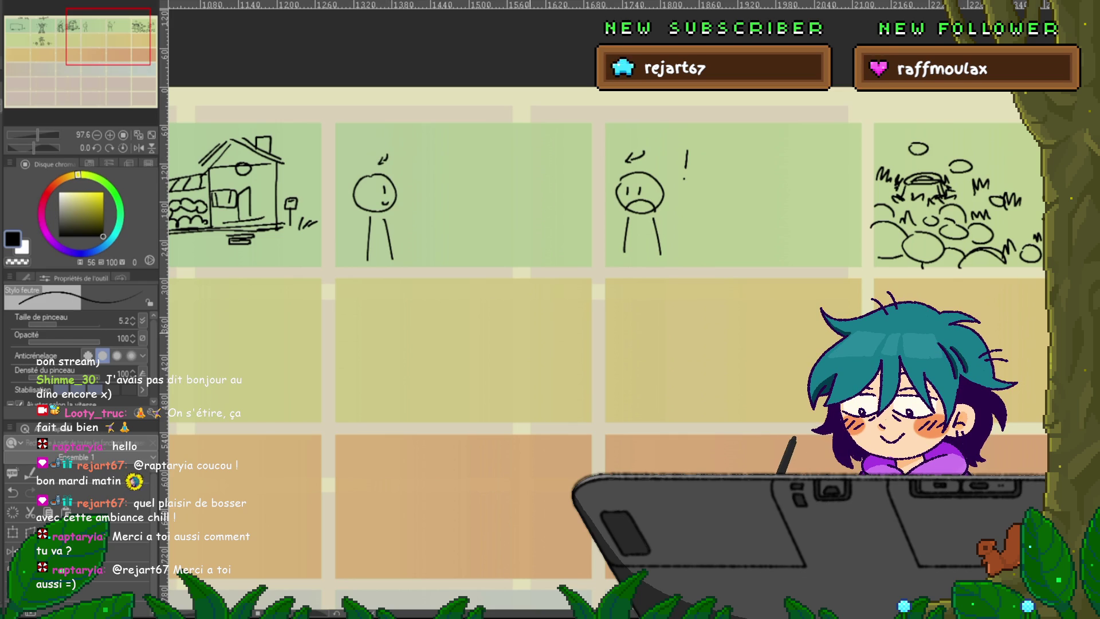
- Replace the frowning face's mouth with a wavy one and add a mark beside its right eye
drag(646, 205, 664, 198)
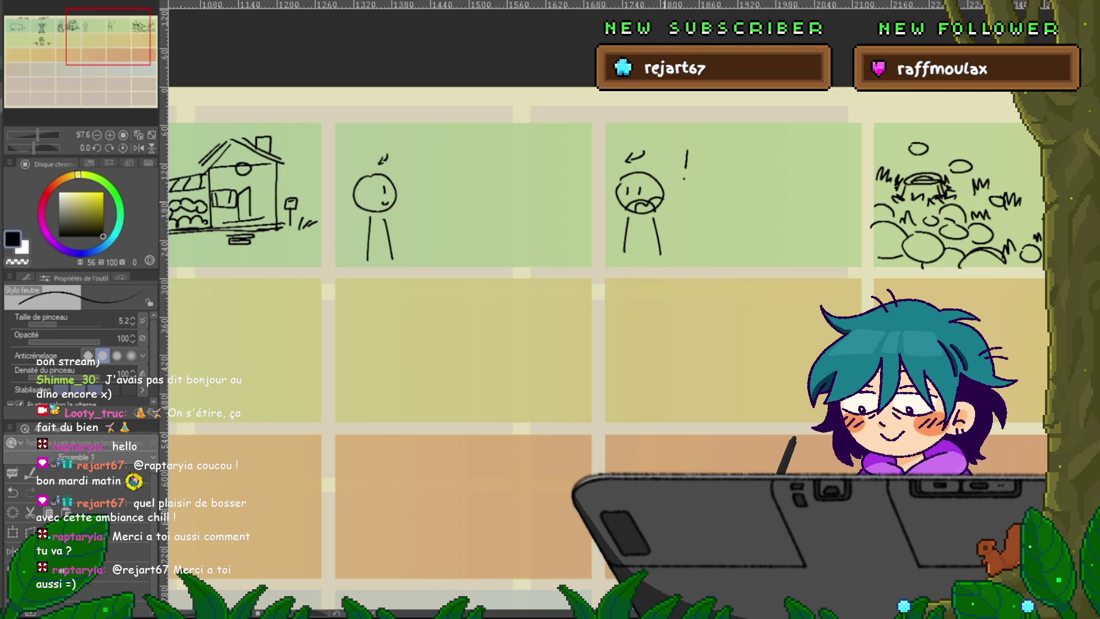
key(ctrl+z)
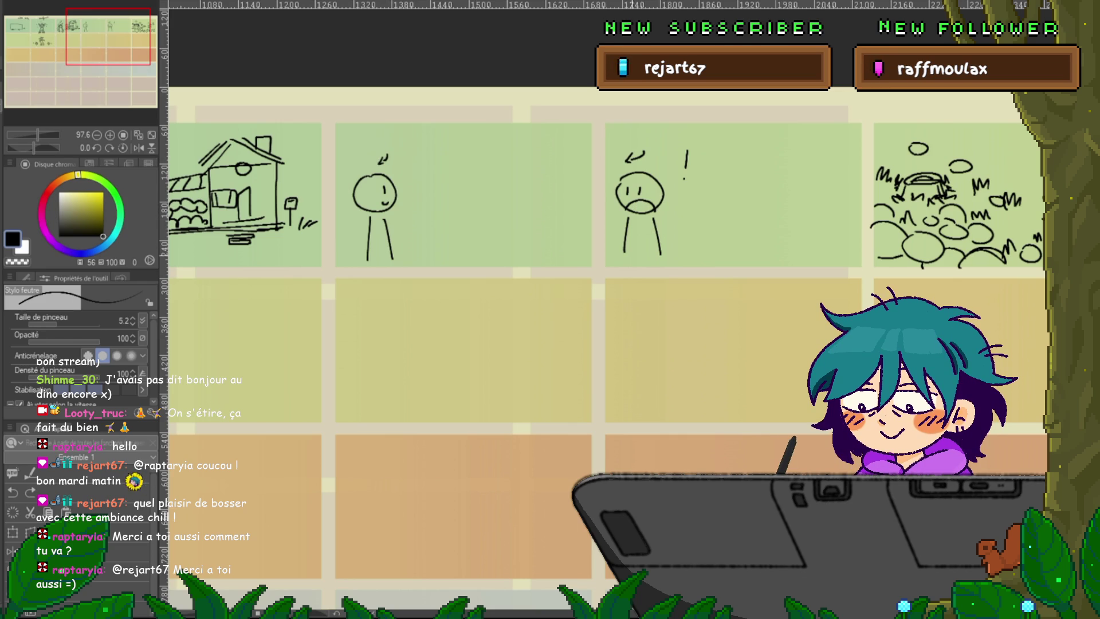
key(ctrl+z)
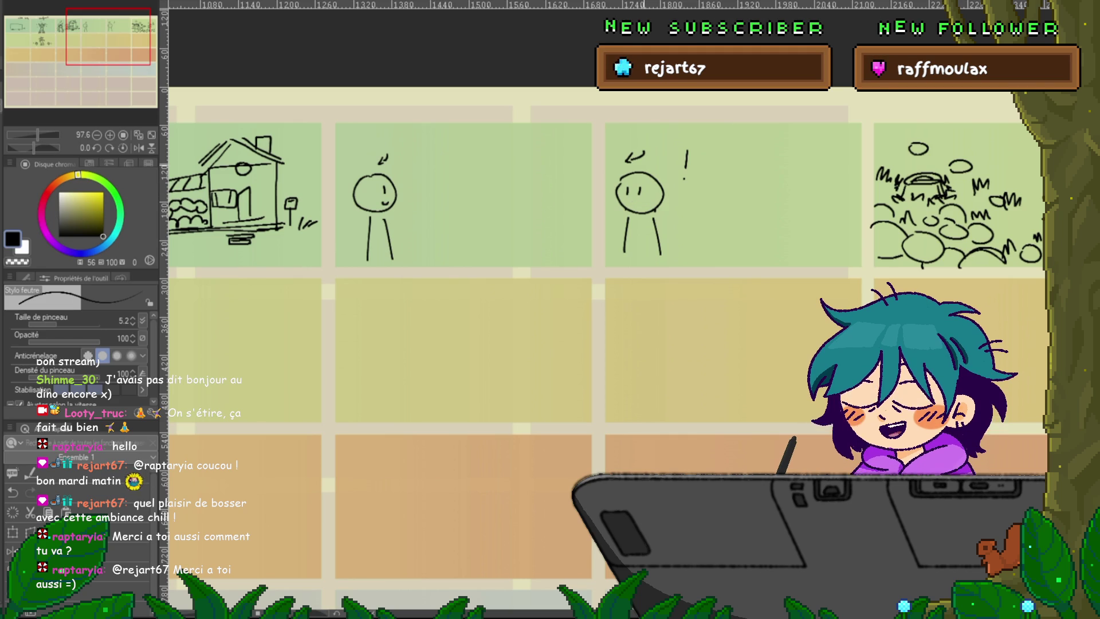
drag(630, 204, 653, 202)
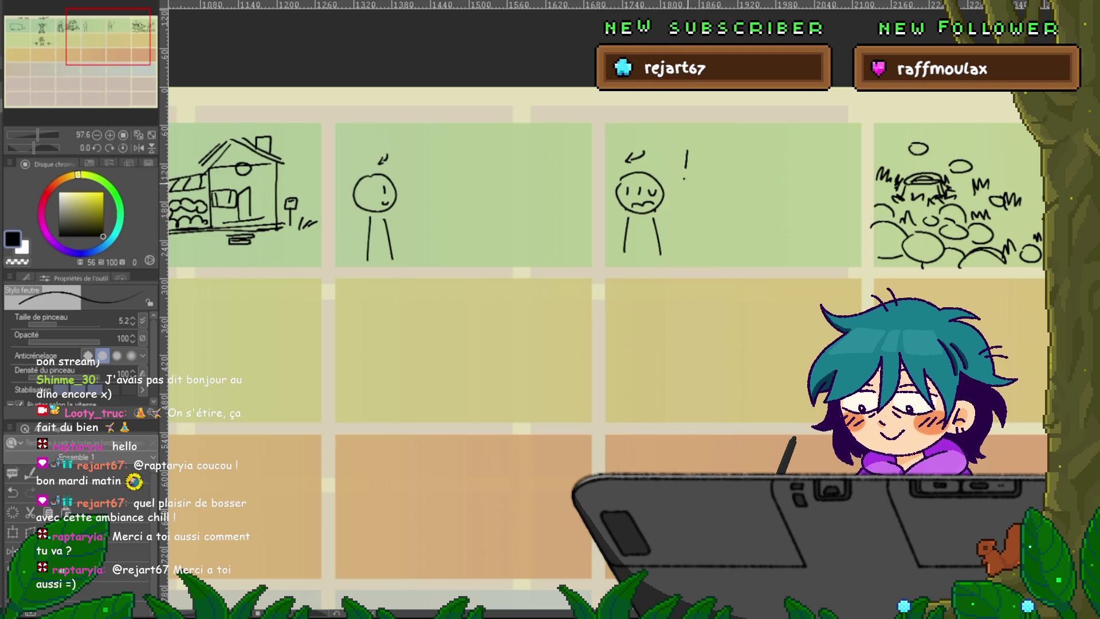
drag(649, 189, 654, 194)
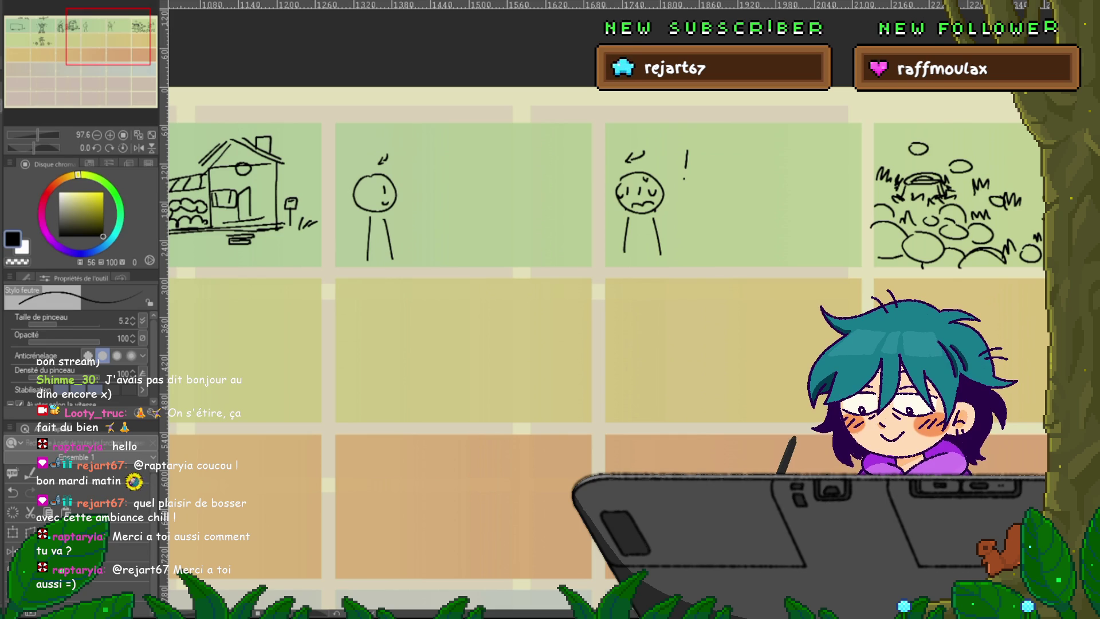
mouse_move(401, 286)
mouse_down()
mouse_move(614, 208)
mouse_move(712, 183)
mouse_move(802, 183)
mouse_move(605, 232)
mouse_move(285, 282)
mouse_move(128, 291)
mouse_up()
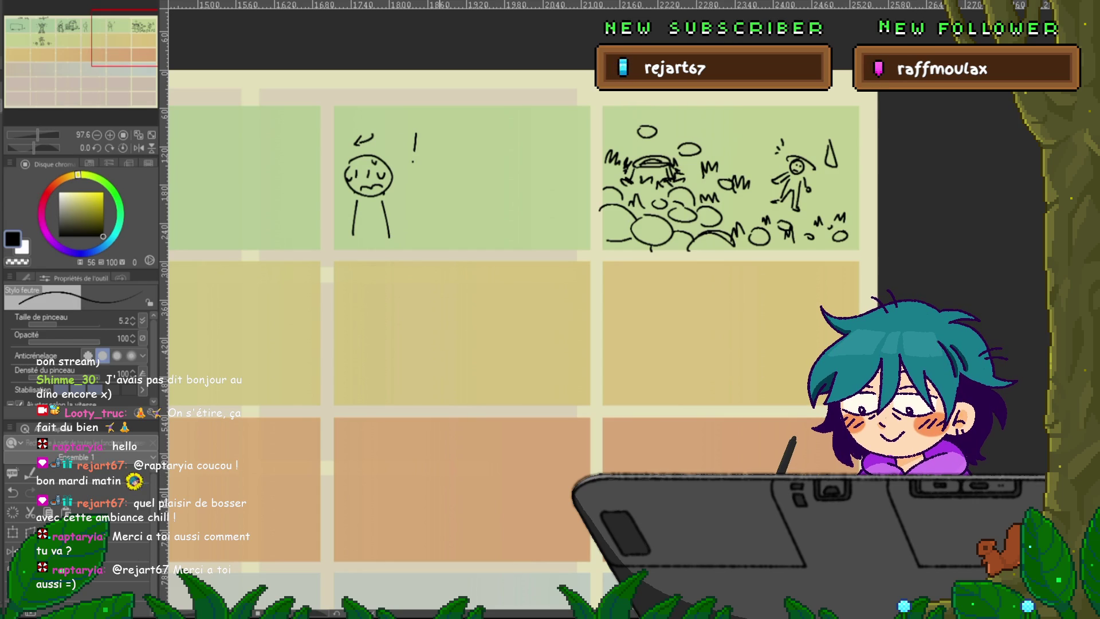
- Start a sketch in the yellow panel and handwrite a caption beneath it, undoing one miswritten word
mouse_move(401, 321)
mouse_down()
mouse_move(420, 303)
mouse_move(409, 306)
mouse_move(464, 321)
mouse_move(441, 322)
mouse_up()
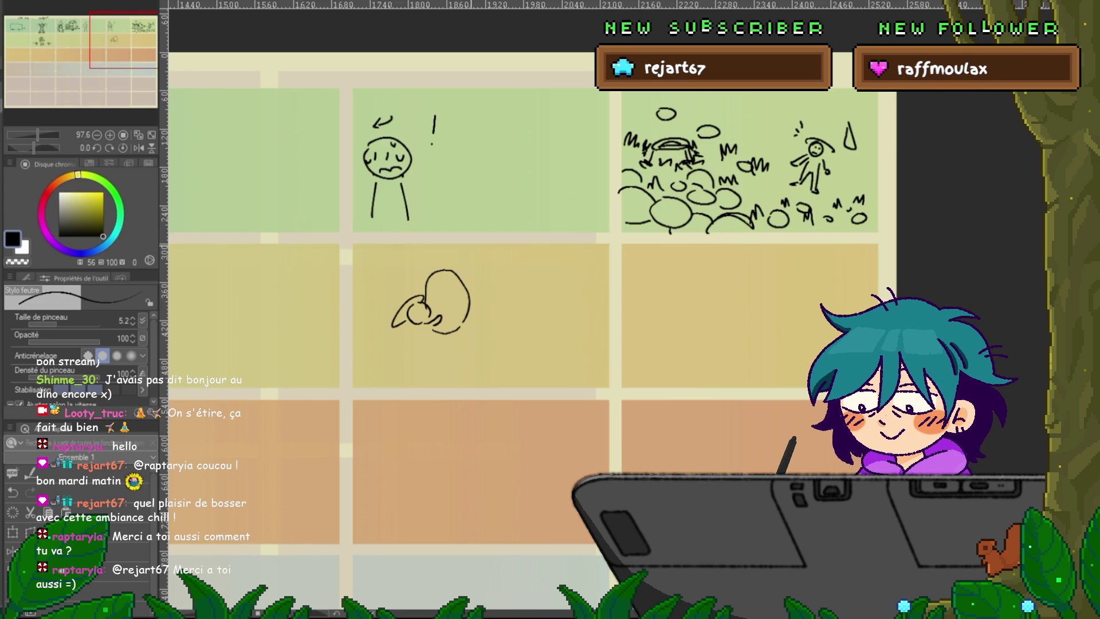
drag(403, 392, 453, 391)
click(442, 383)
key(ctrl+z)
key(ctrl+z)
key(ctrl+z)
drag(480, 390, 547, 389)
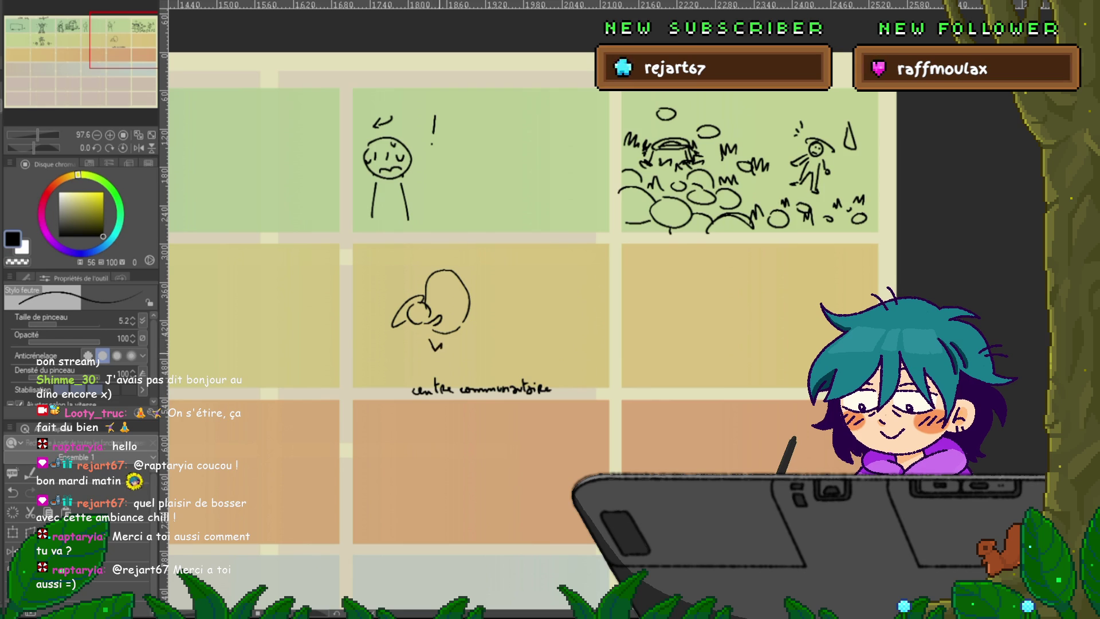
- Draw a table line with an upright pillar, a circle topped by a small head, and a tiny figure
mouse_move(418, 342)
mouse_down()
mouse_move(425, 361)
mouse_move(607, 338)
mouse_up()
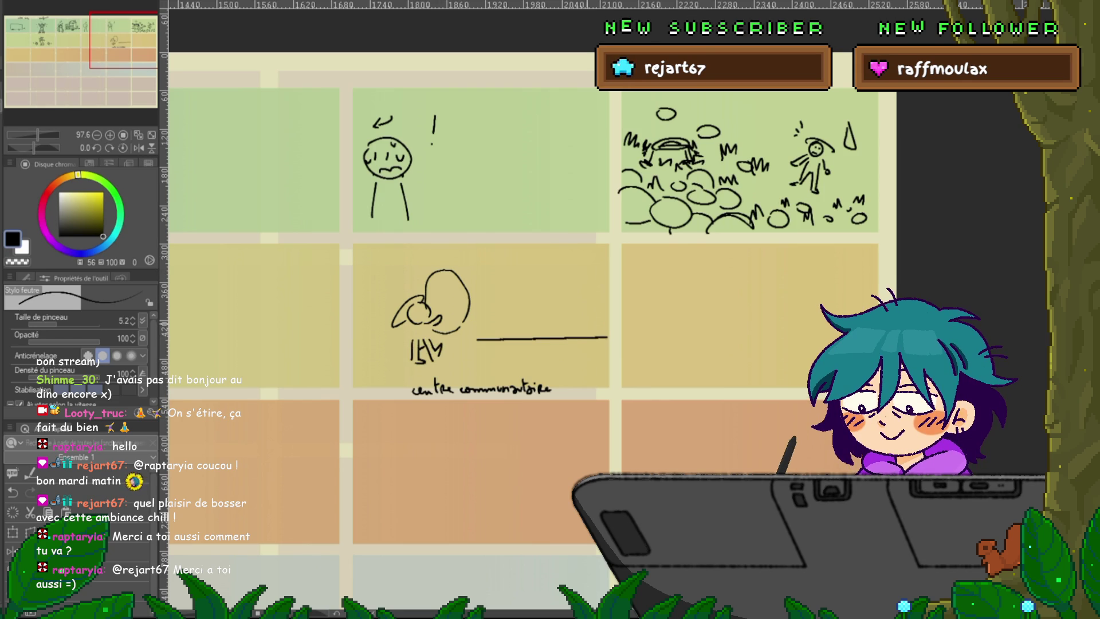
drag(540, 338, 549, 338)
drag(528, 268, 471, 272)
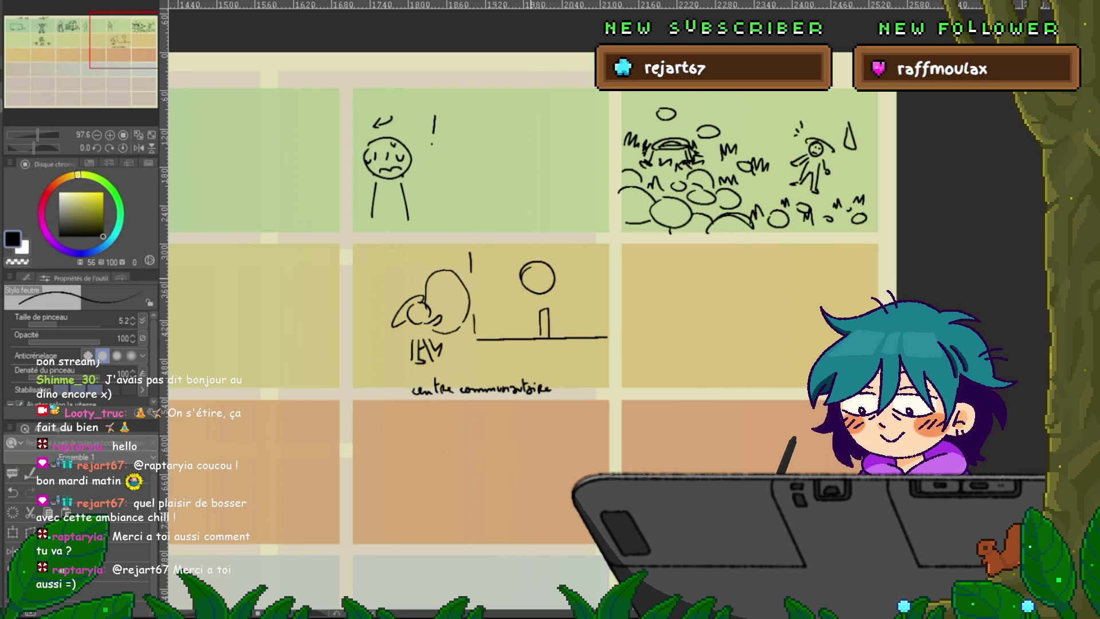
drag(531, 249, 537, 255)
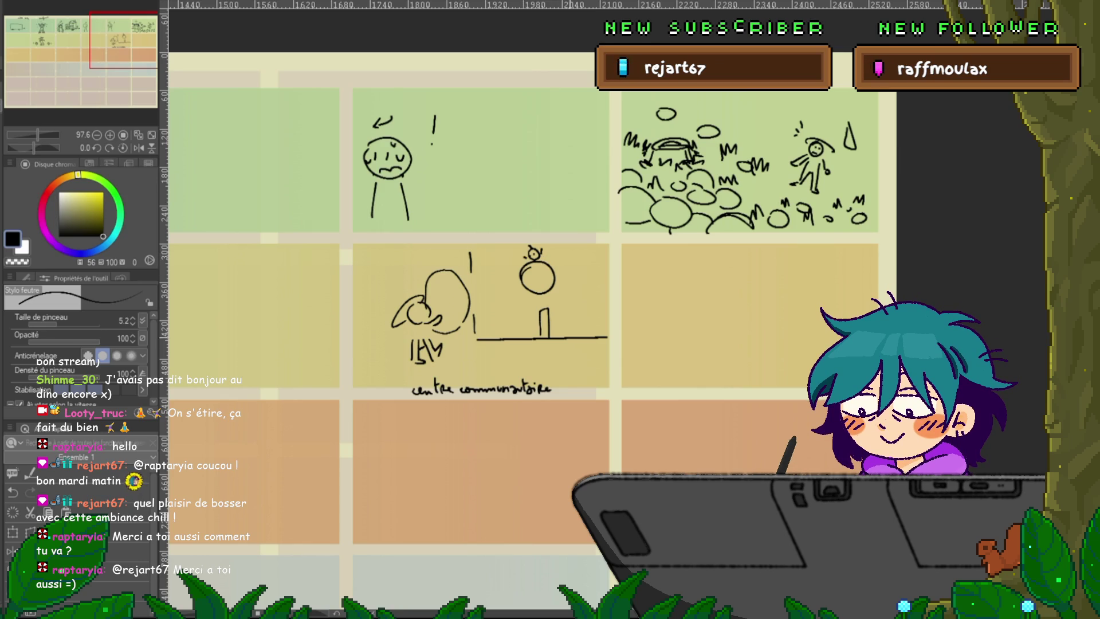
drag(591, 322, 588, 330)
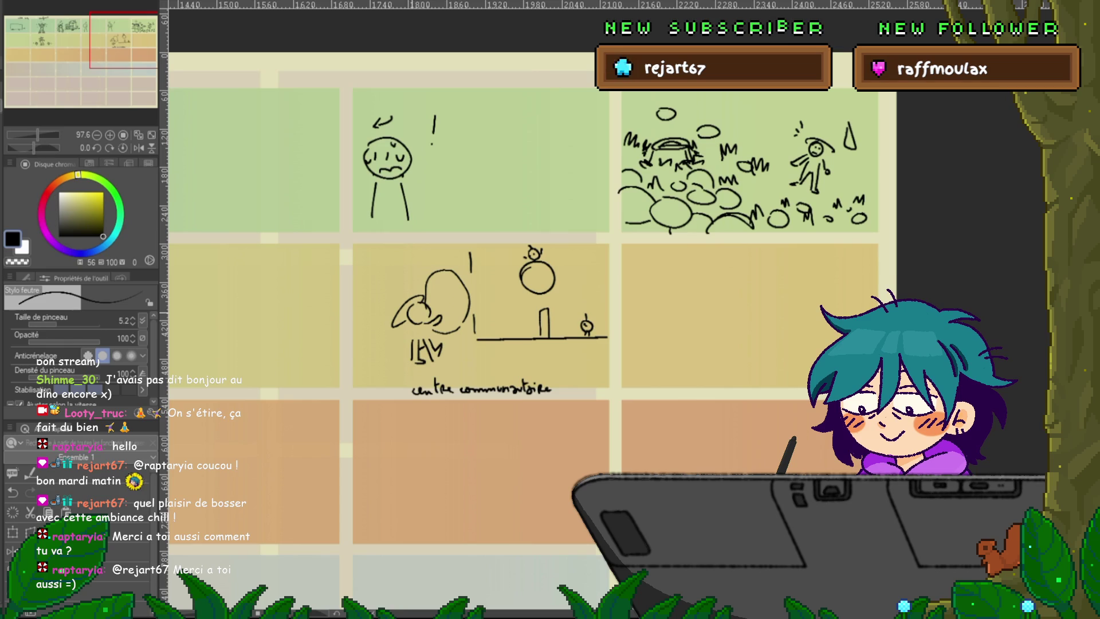
- Add detail inside the left figure's head and write a short note above the caption
drag(416, 313, 424, 306)
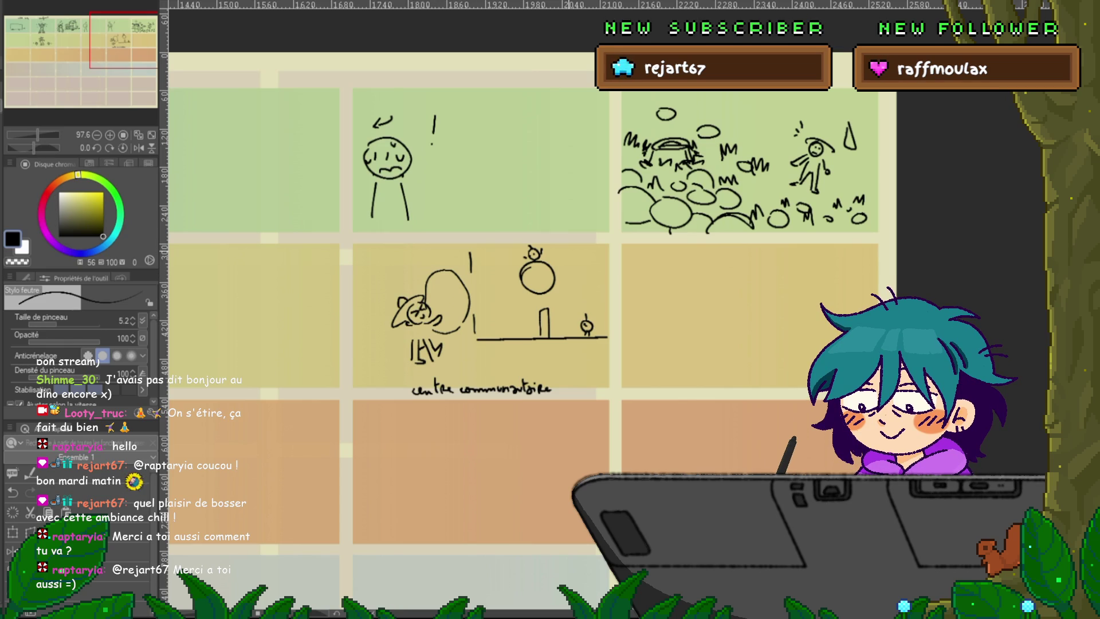
drag(488, 375, 564, 369)
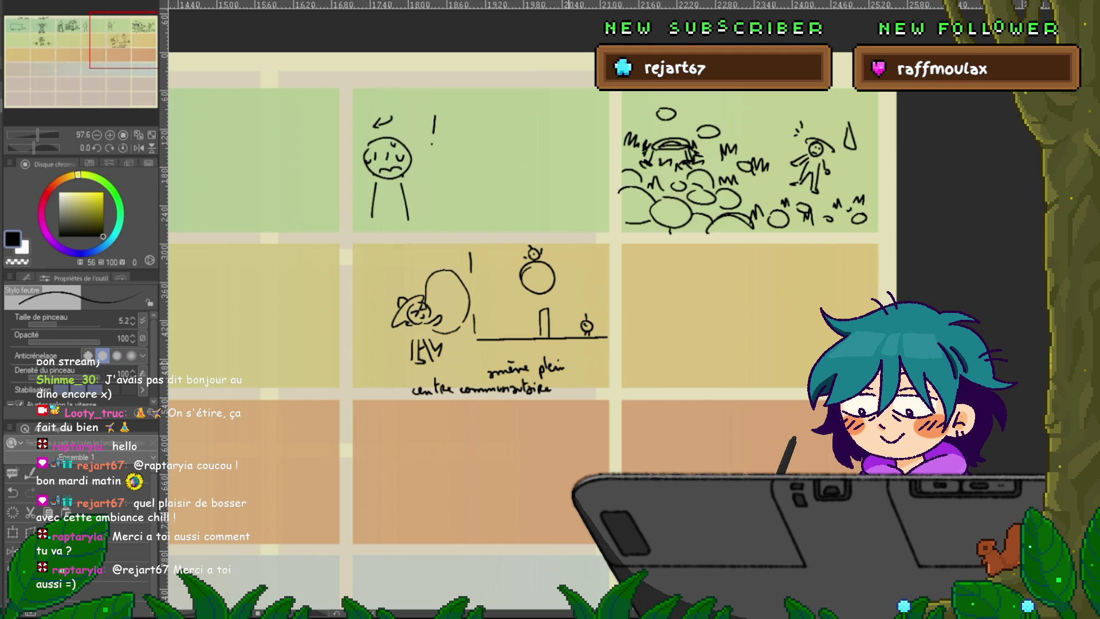
mouse_move(516, 286)
mouse_down()
mouse_move(689, 235)
mouse_move(564, 292)
mouse_move(607, 318)
mouse_up()
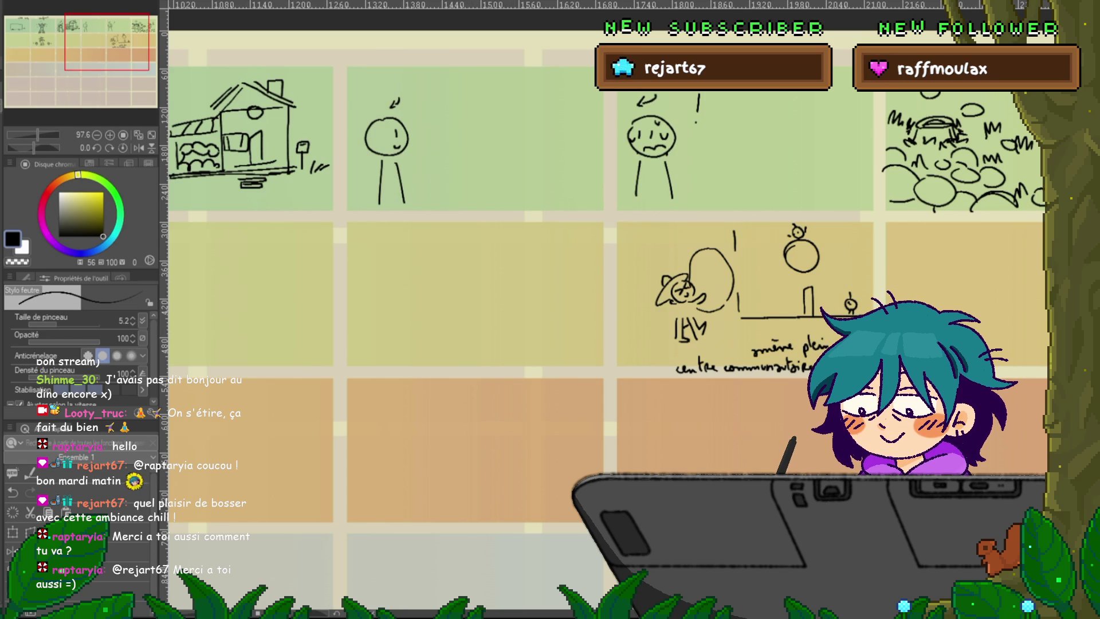
- Zoom out and draw a small head atop the large oval
key(ctrl+minus)
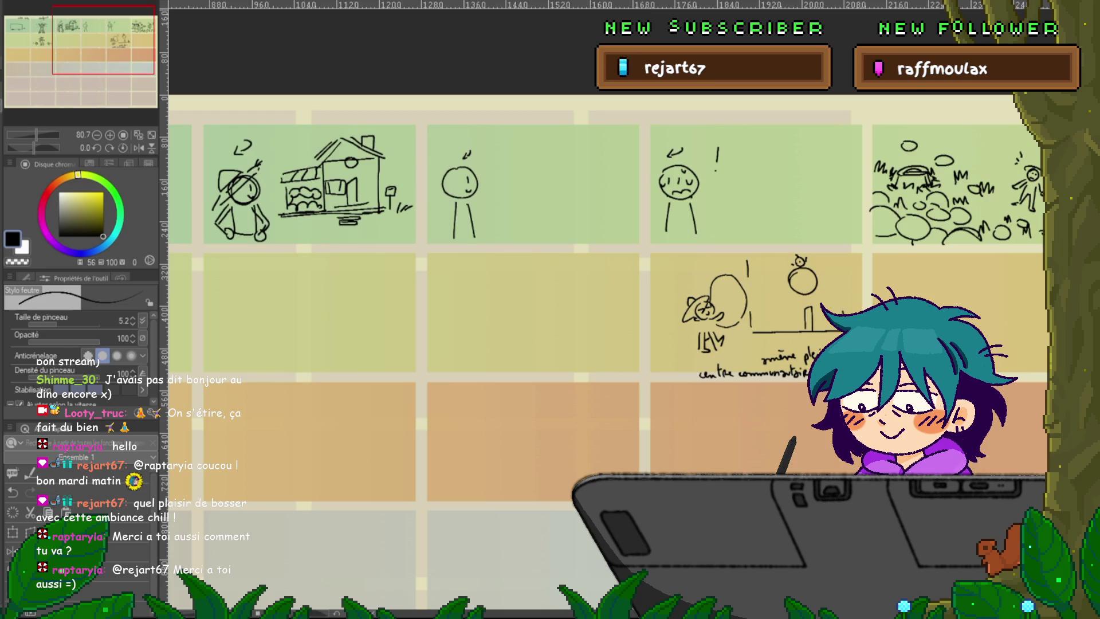
scroll(608, 304, right, 5)
scroll(521, 303, right, 1)
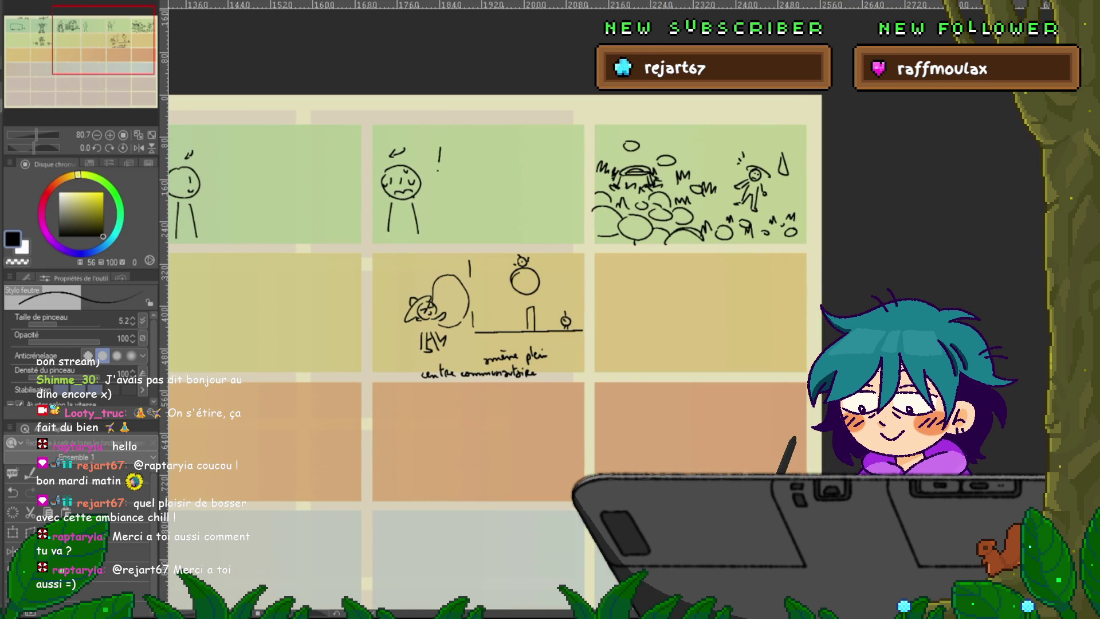
drag(441, 264, 441, 265)
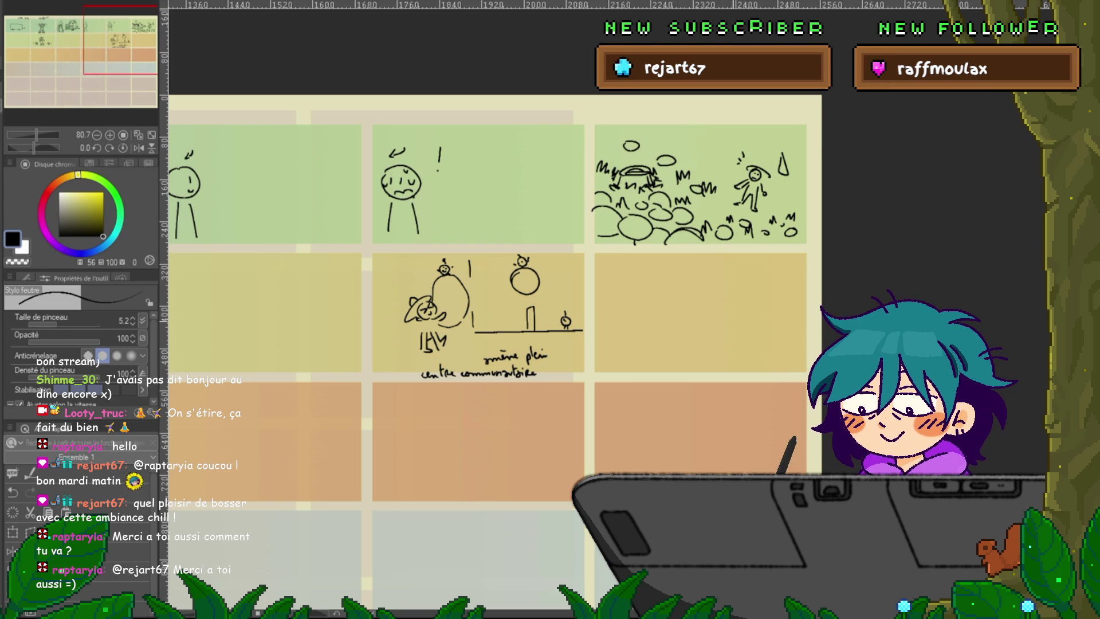
- Erase the old sketch in the first second-row panel with a rectangular selection, then return to the felt pen
scroll(496, 352, right, 3)
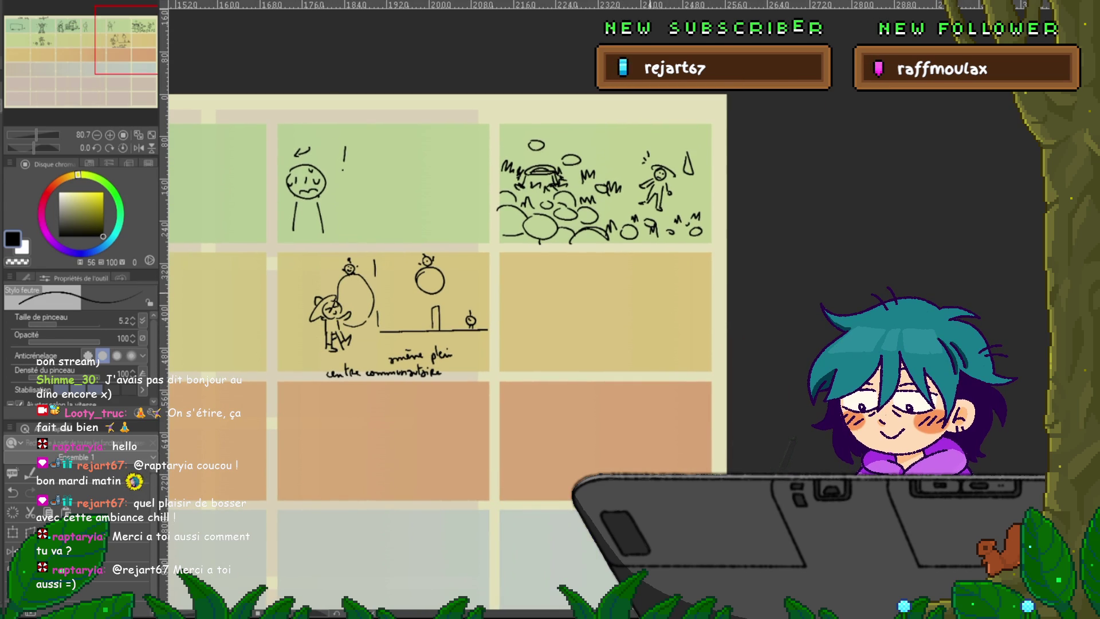
mouse_move(401, 344)
mouse_down()
mouse_move(596, 292)
mouse_move(634, 269)
mouse_move(819, 246)
mouse_move(968, 273)
mouse_up()
mouse_move(573, 287)
mouse_down()
mouse_move(504, 286)
mouse_move(395, 340)
mouse_move(355, 390)
mouse_up()
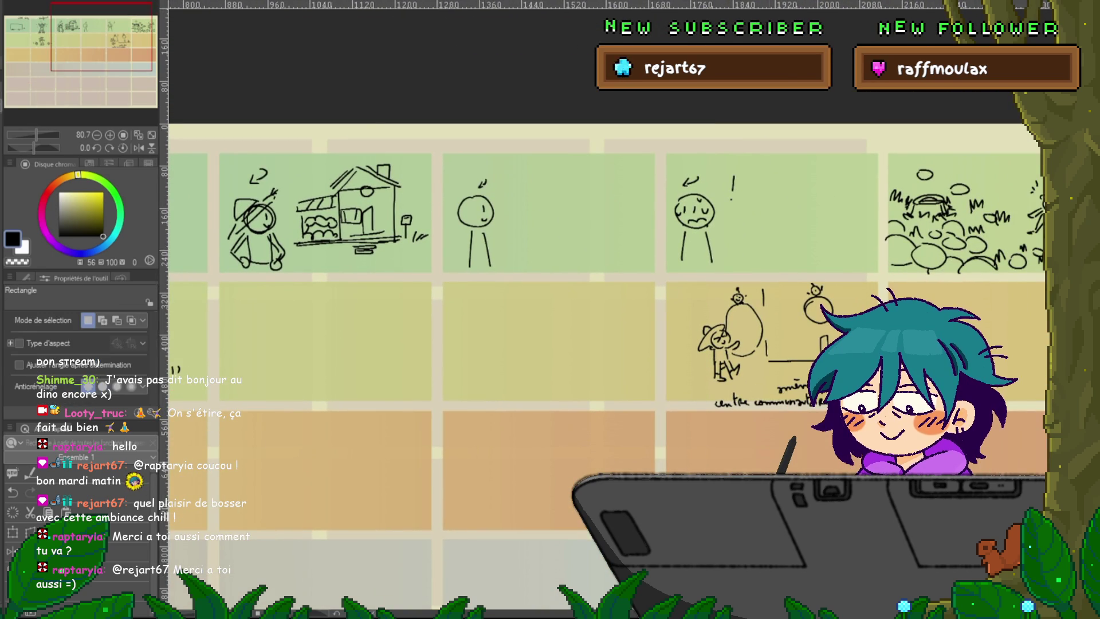
key(m)
drag(573, 287, 799, 275)
drag(202, 279, 503, 398)
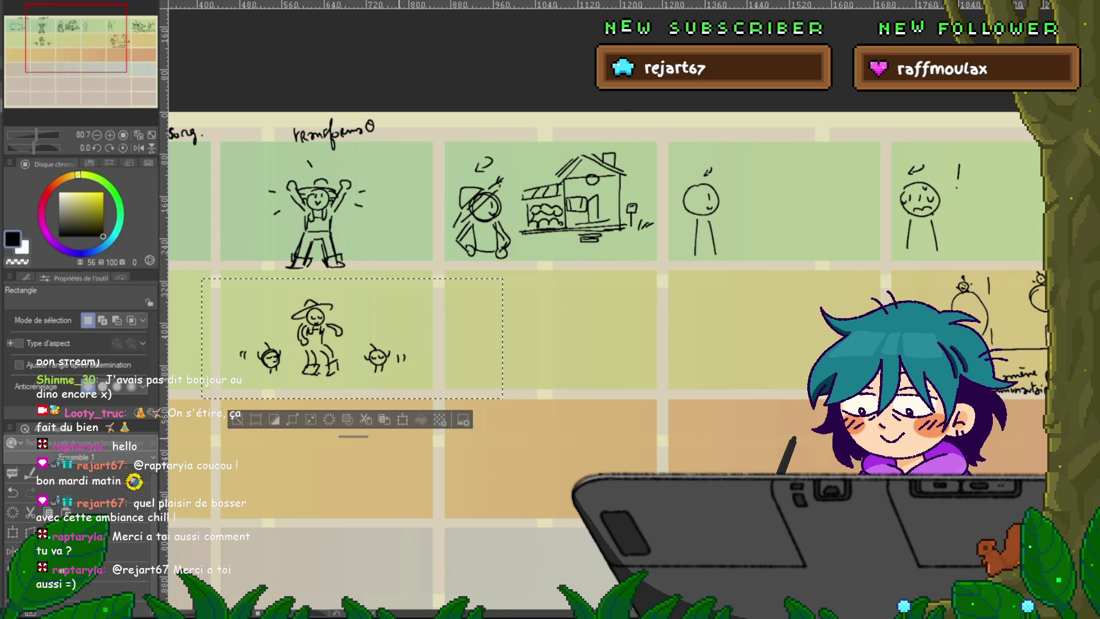
key(Delete)
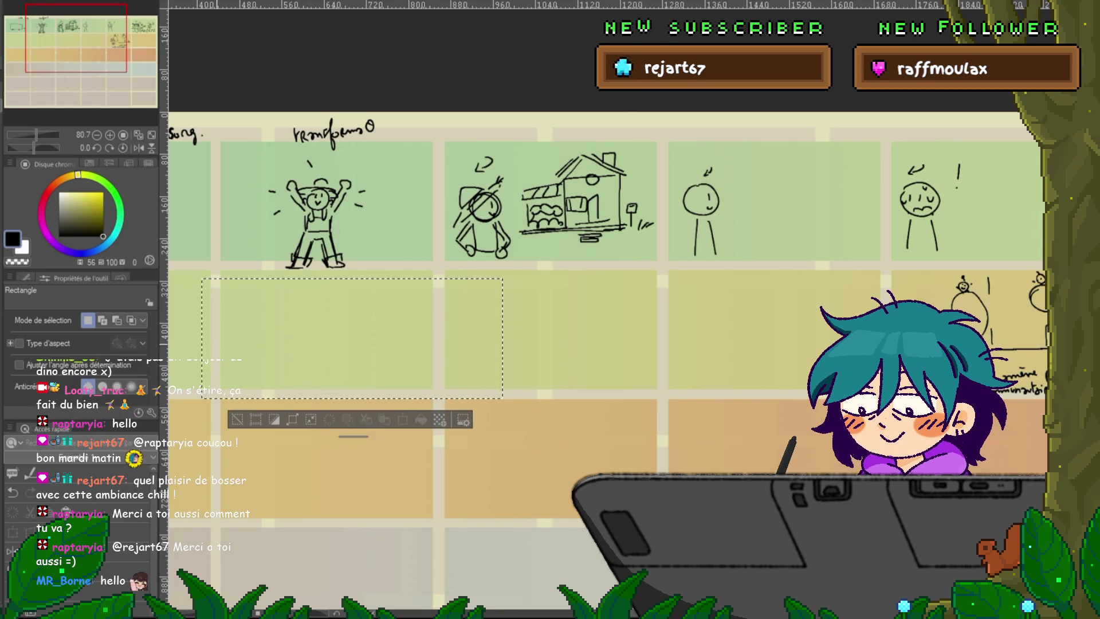
key(ctrl+d)
key(p)
- Pan across the grid from the intro song panel to the rightmost panels and back
drag(573, 286, 753, 229)
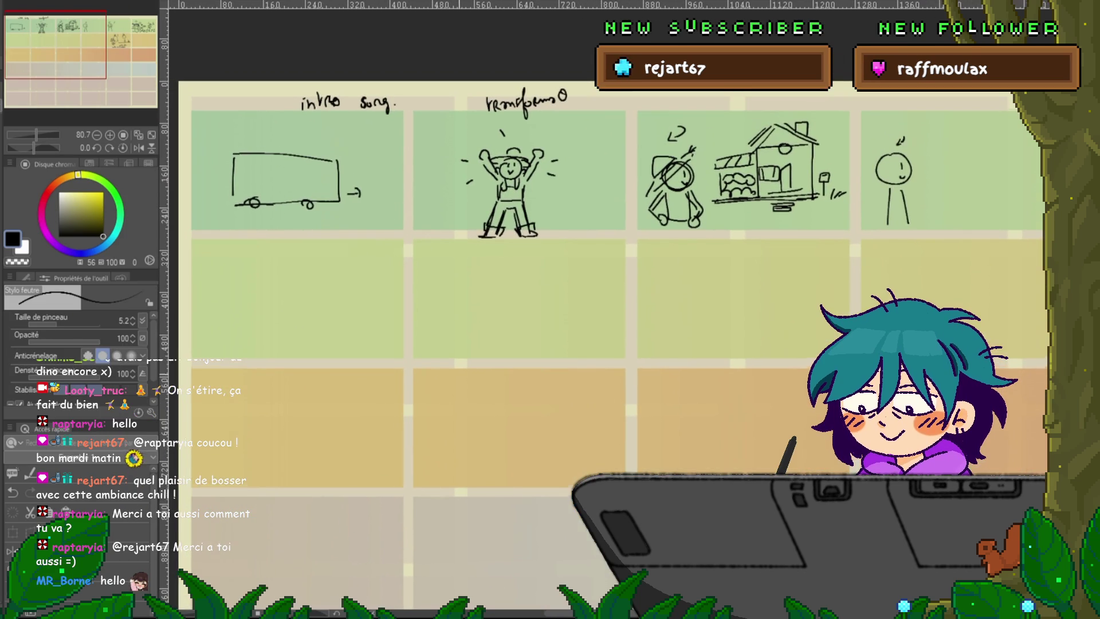
drag(744, 287, 495, 307)
mouse_move(859, 275)
mouse_down()
mouse_move(669, 335)
mouse_move(221, 342)
mouse_up()
mouse_move(344, 286)
mouse_down()
mouse_move(615, 281)
mouse_move(759, 310)
mouse_up()
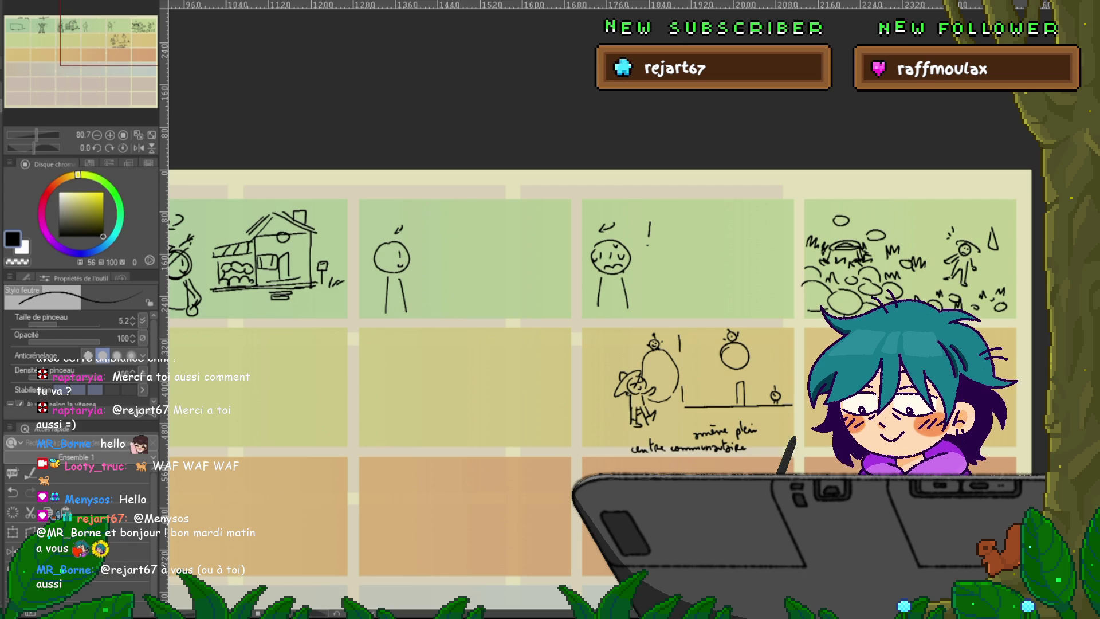
scroll(572, 321, right, 3)
scroll(573, 321, left, 8)
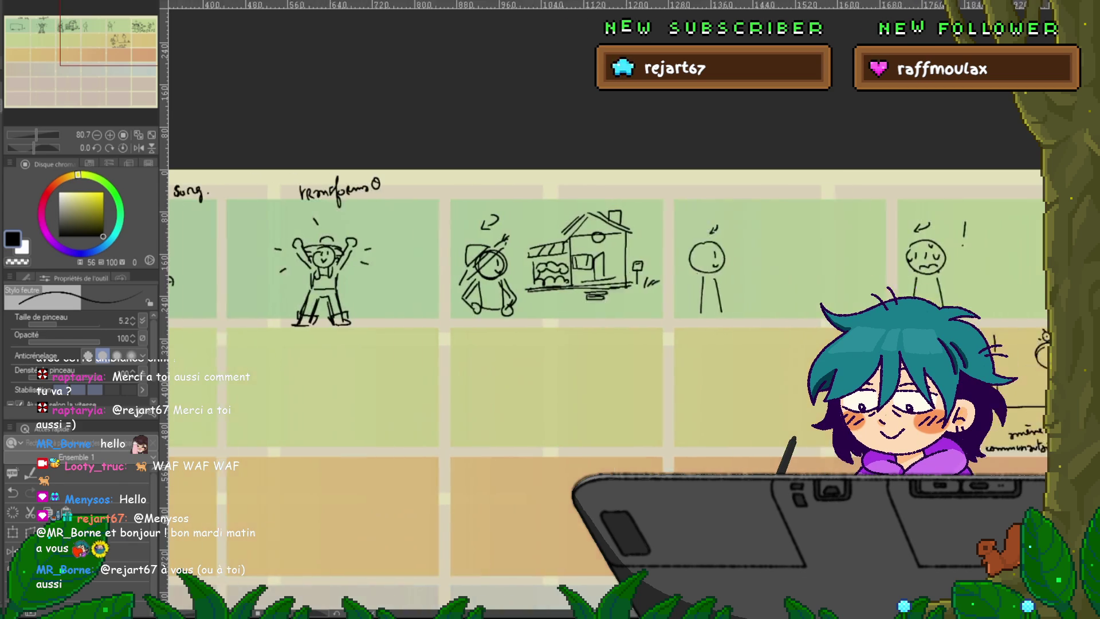
scroll(573, 320, left, 5)
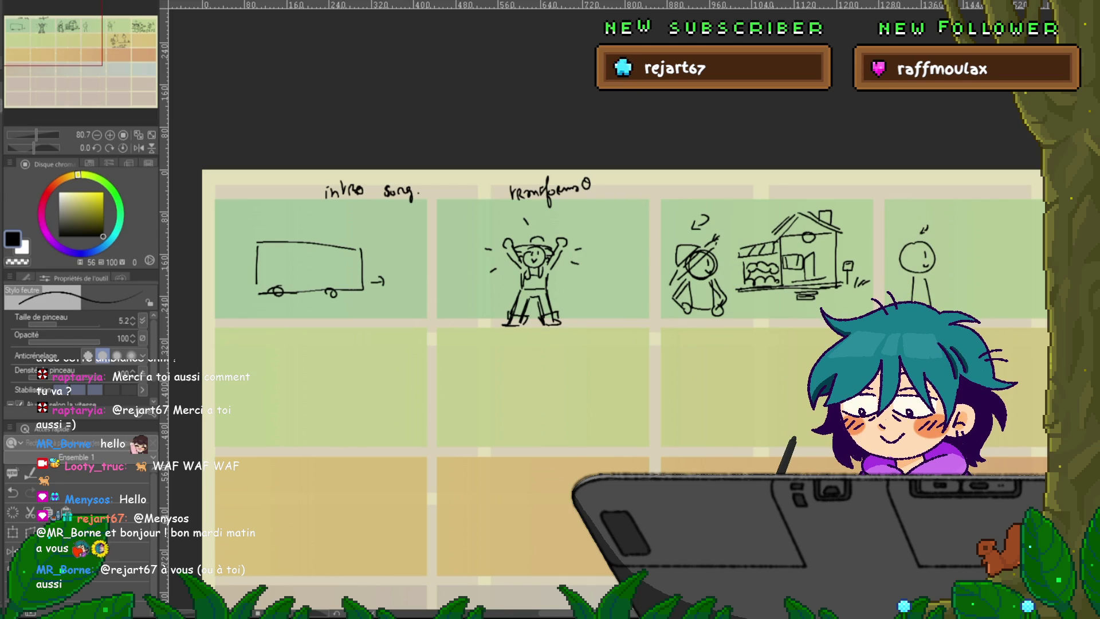
scroll(622, 240, down, 5)
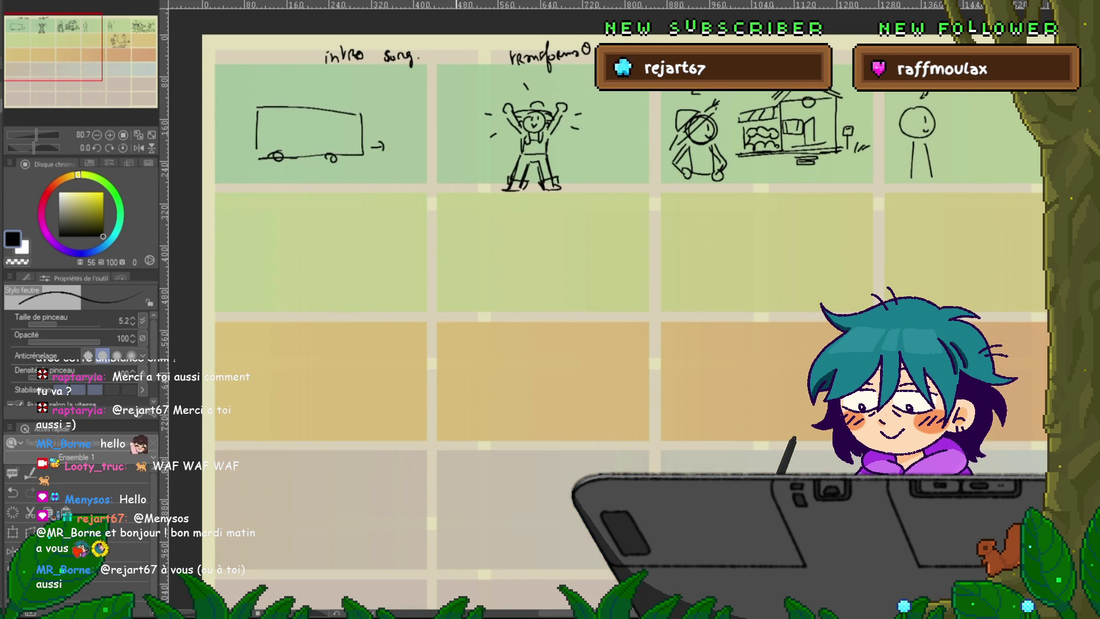
scroll(411, 320, left, 1)
mouse_move(262, 245)
mouse_down()
mouse_move(273, 228)
mouse_move(297, 246)
mouse_up()
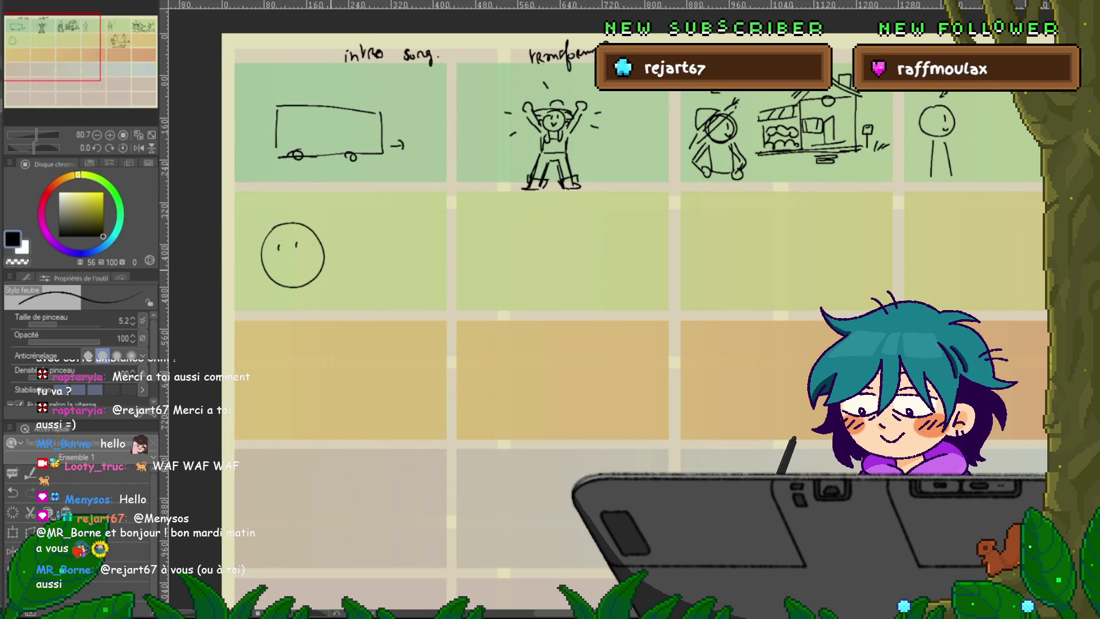
scroll(412, 321, right, 4)
mouse_move(440, 221)
mouse_down()
mouse_move(427, 275)
mouse_move(439, 221)
mouse_up()
drag(449, 237, 450, 244)
drag(462, 241, 459, 268)
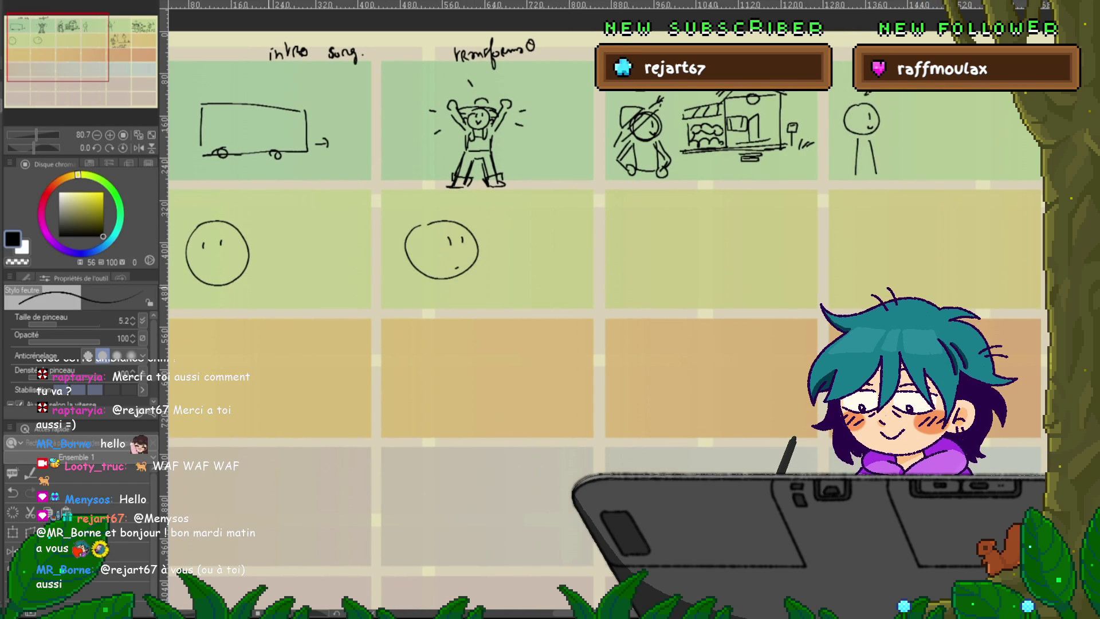
drag(217, 270, 211, 274)
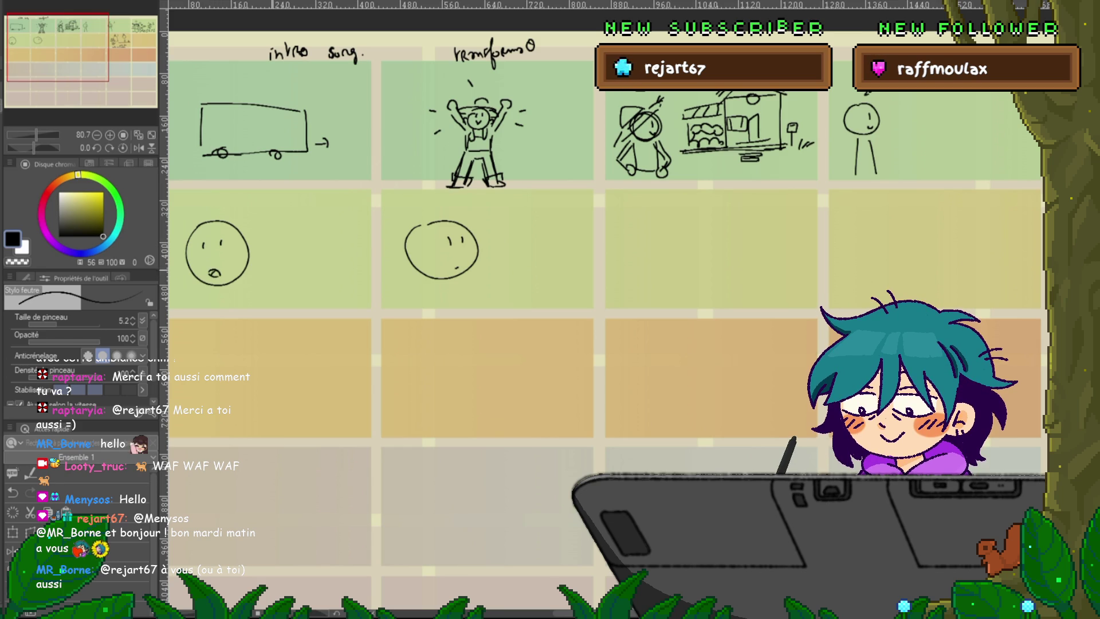
mouse_move(297, 274)
mouse_down()
mouse_move(362, 278)
mouse_move(315, 238)
mouse_move(367, 235)
mouse_up()
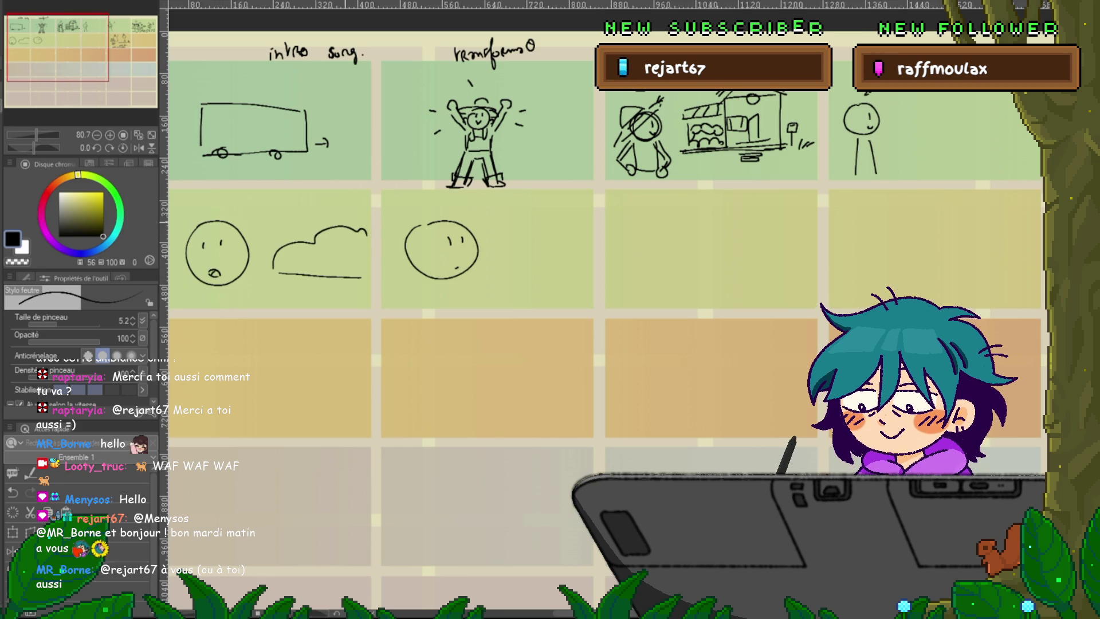
mouse_move(293, 240)
mouse_down()
mouse_move(315, 234)
mouse_move(303, 226)
mouse_move(357, 225)
mouse_up()
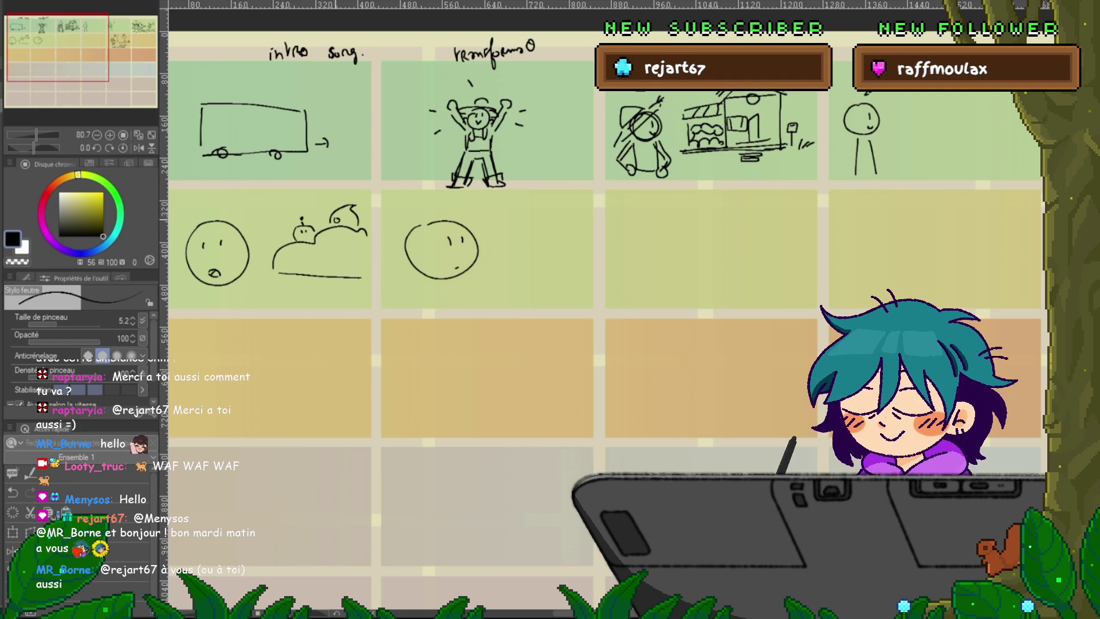
click(348, 220)
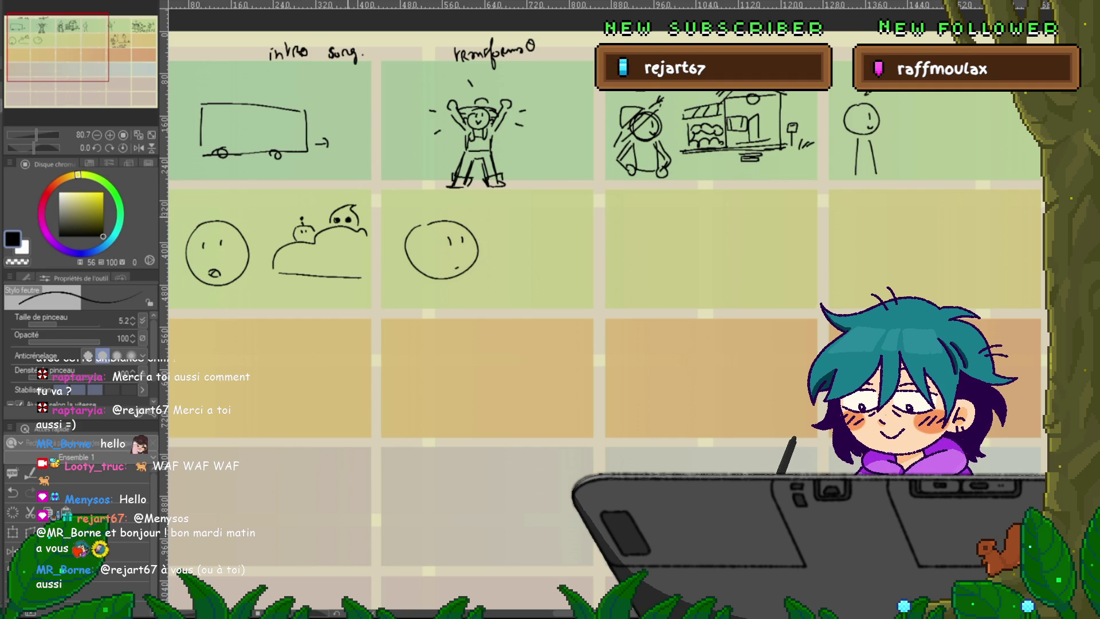
mouse_move(488, 272)
mouse_down()
mouse_move(587, 270)
mouse_move(518, 241)
mouse_move(564, 227)
mouse_move(540, 218)
mouse_move(546, 212)
mouse_move(518, 232)
mouse_up()
drag(512, 228, 523, 227)
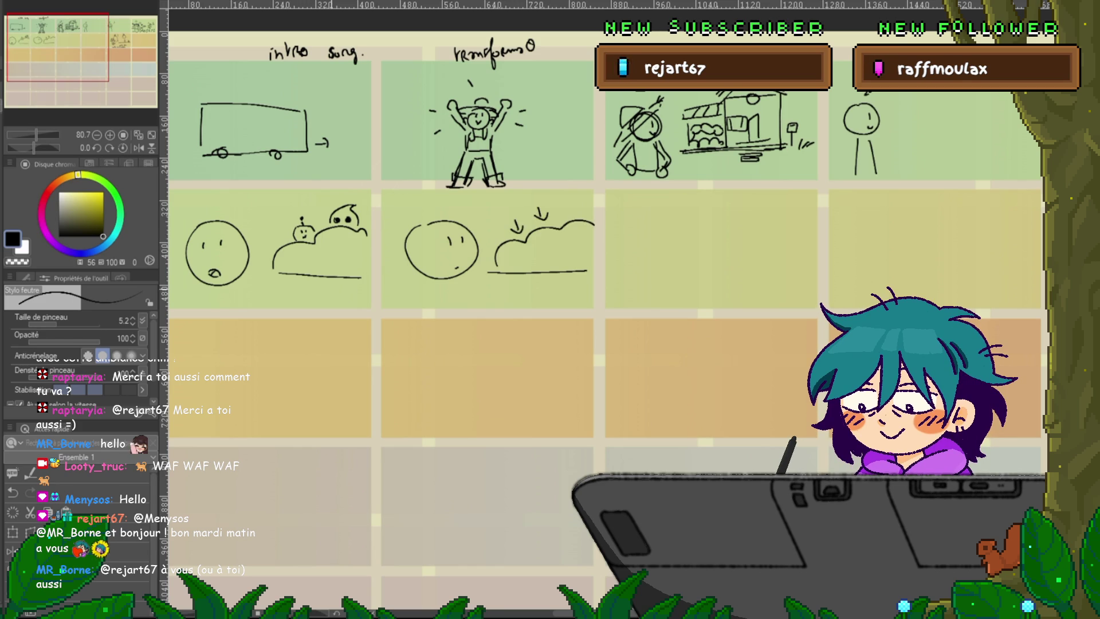
drag(458, 287, 525, 269)
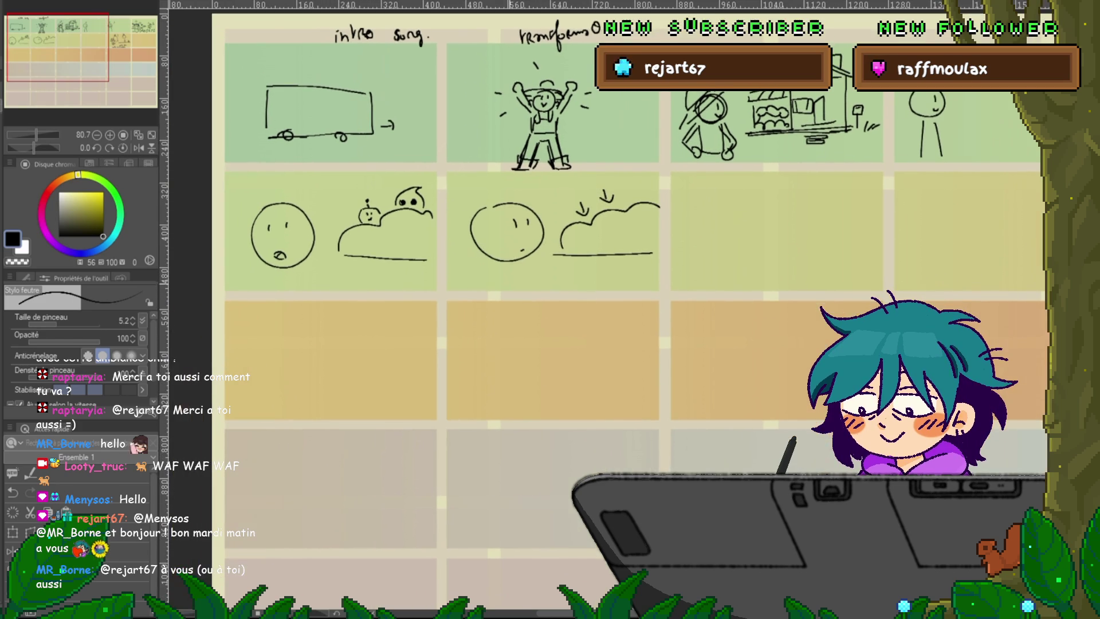
drag(478, 193, 548, 195)
mouse_move(522, 263)
mouse_down()
mouse_move(524, 283)
mouse_move(492, 285)
mouse_up()
drag(278, 274, 277, 285)
drag(229, 217, 297, 190)
mouse_move(492, 200)
mouse_down()
mouse_move(531, 195)
mouse_move(440, 244)
mouse_move(513, 190)
mouse_up()
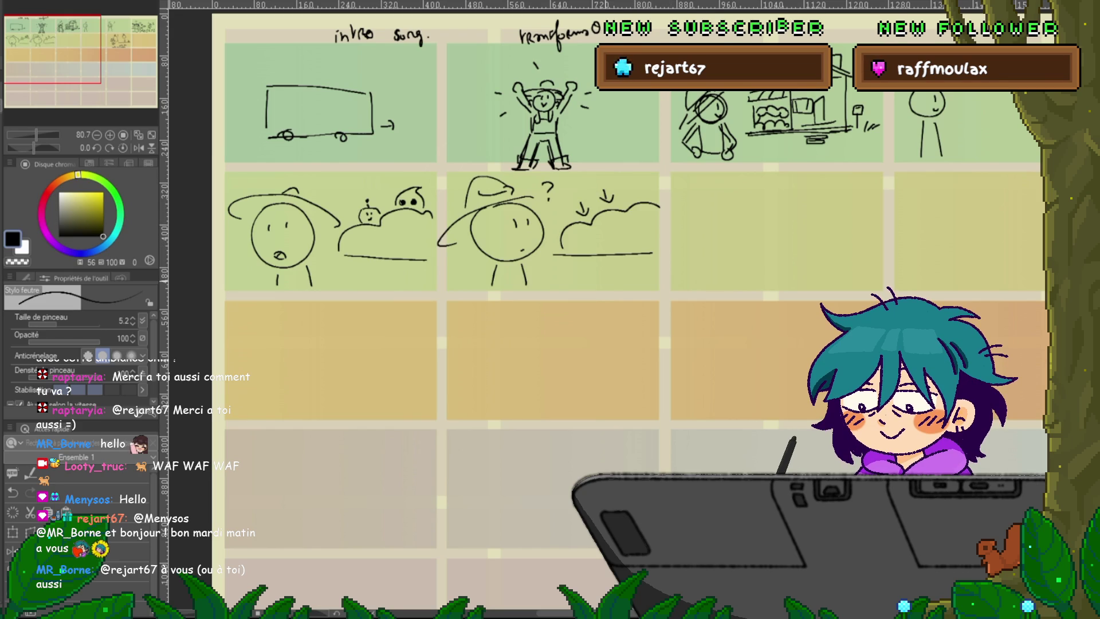
drag(242, 251, 246, 265)
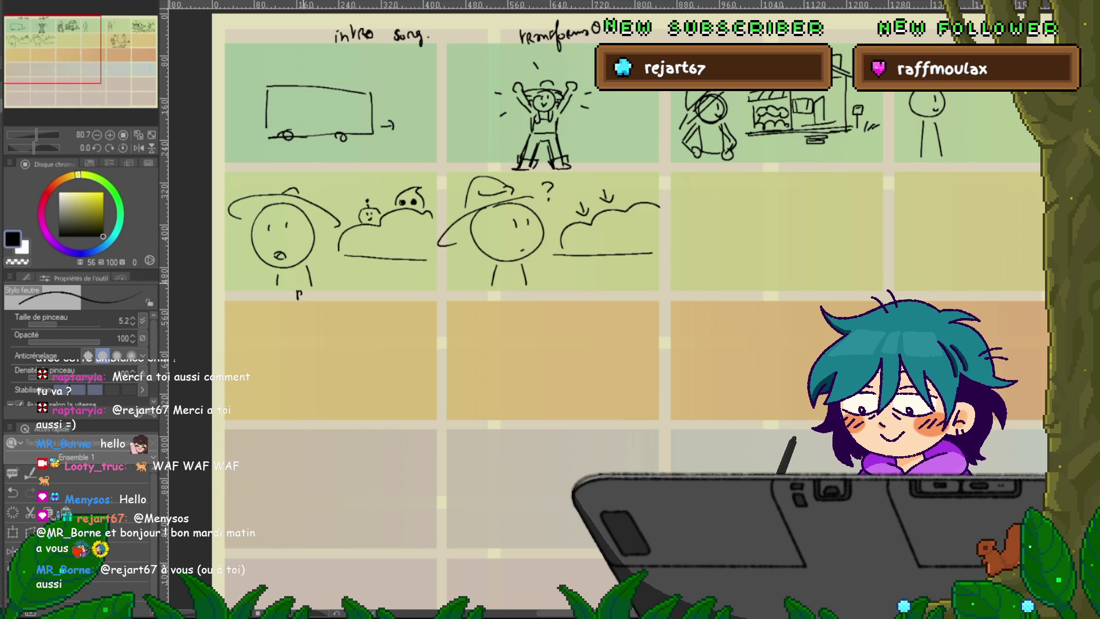
drag(305, 286, 453, 294)
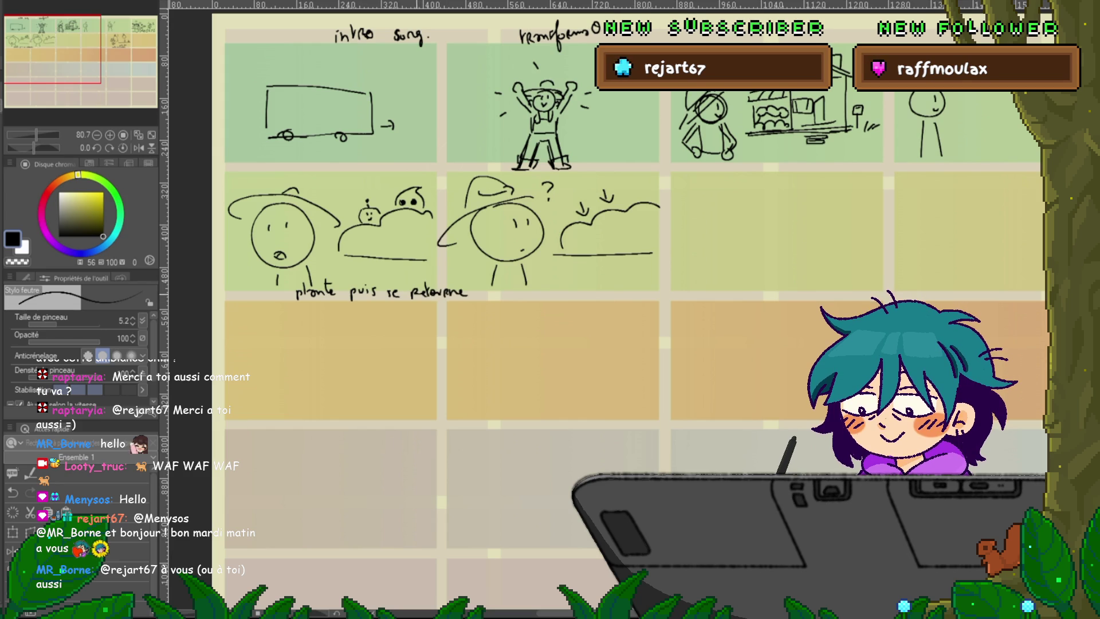
drag(573, 286, 395, 278)
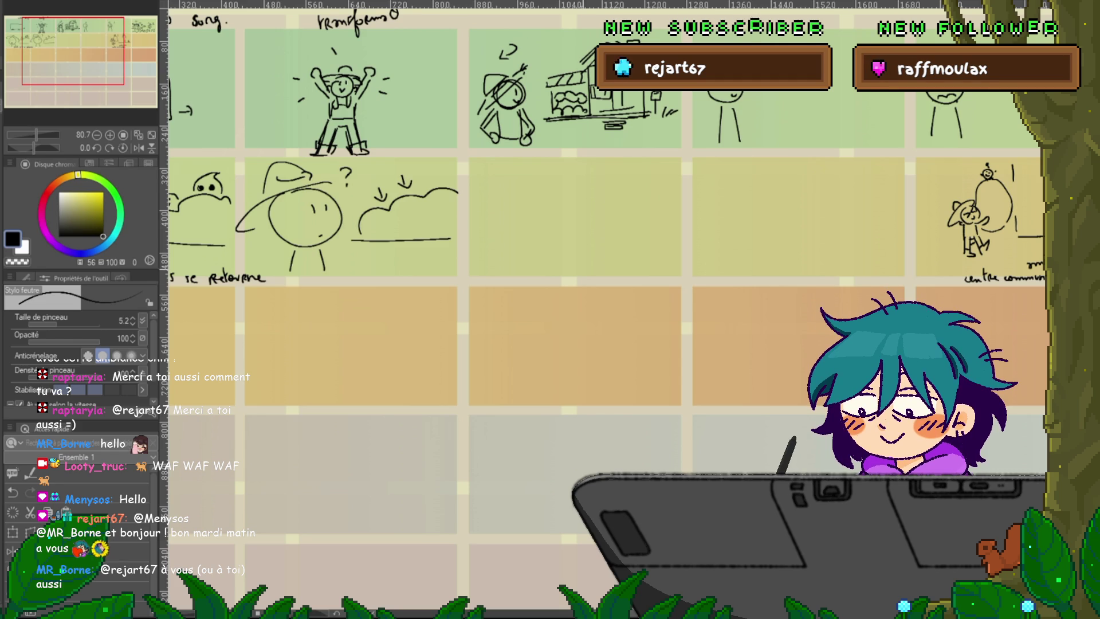
- Bring the empty yellow-row panel after the cloud sketch into view and outline a crate in it
mouse_move(572, 286)
mouse_down()
mouse_move(451, 306)
mouse_move(444, 318)
mouse_up()
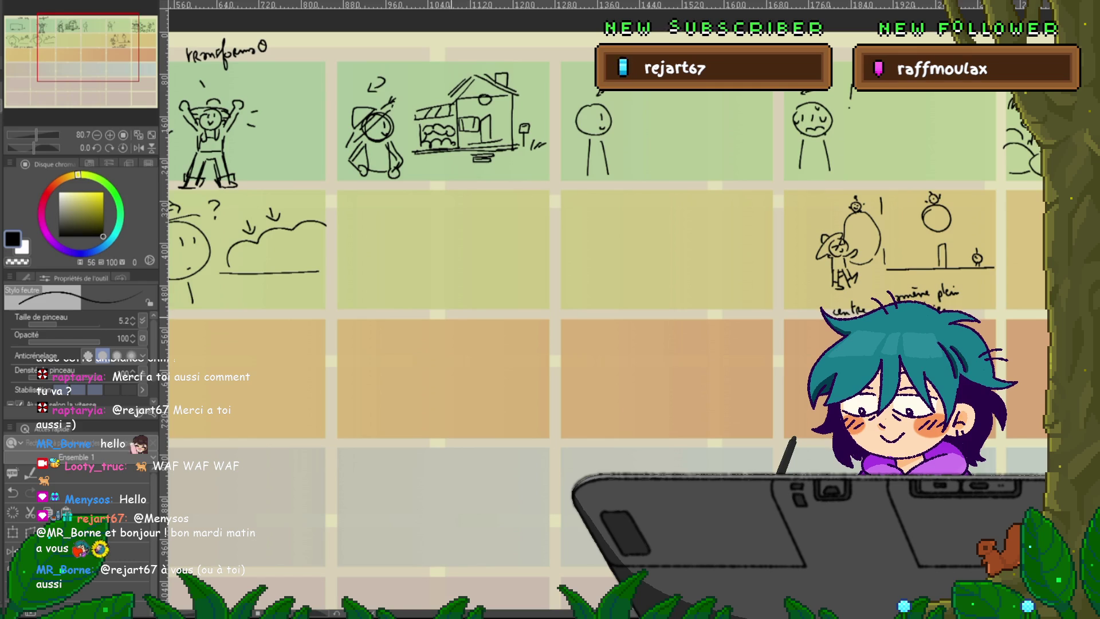
scroll(602, 229, left, 10)
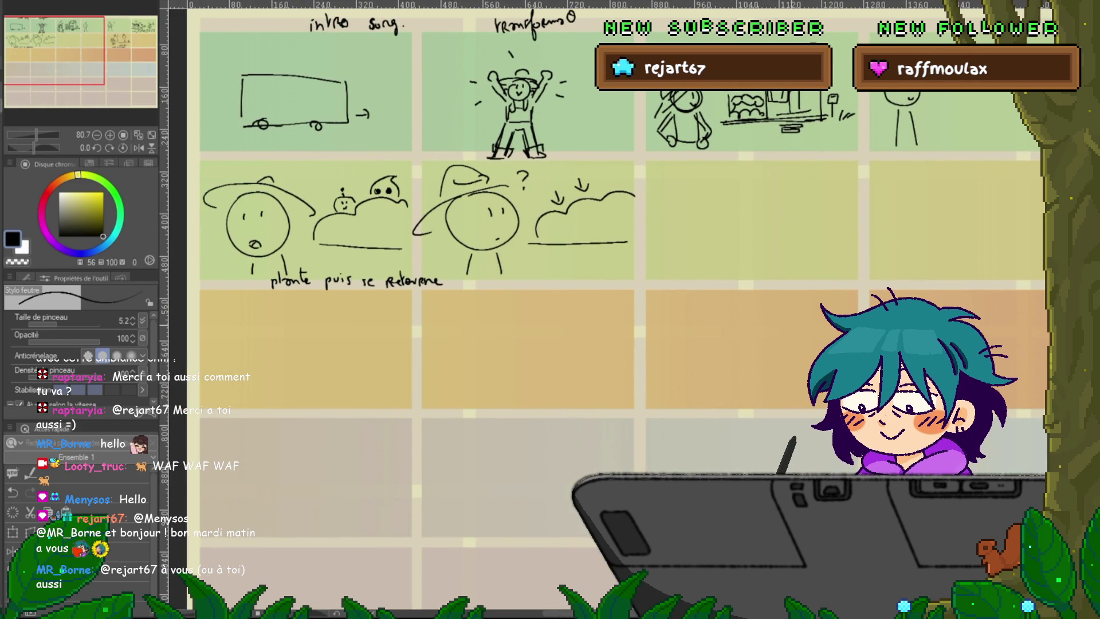
scroll(601, 230, right, 10)
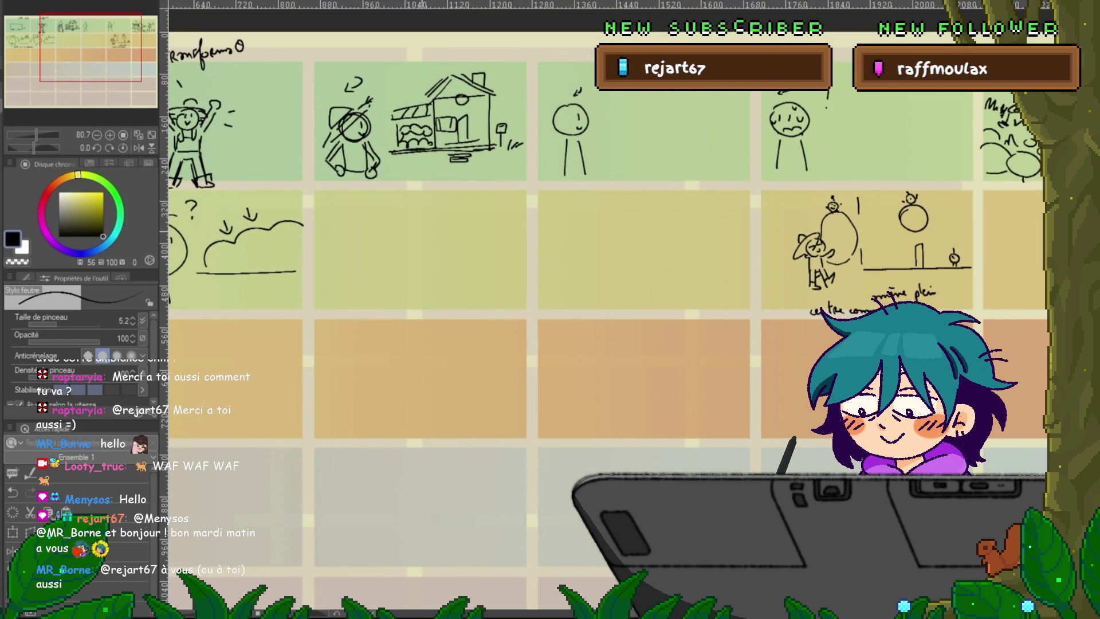
mouse_move(427, 237)
mouse_down()
mouse_move(467, 240)
mouse_move(494, 260)
mouse_move(433, 254)
mouse_move(496, 264)
mouse_up()
- Finish the crate heaped with contents and draw a hatted figure with an outstretched arm beside it
mouse_move(417, 268)
mouse_down()
mouse_move(419, 292)
mouse_move(486, 300)
mouse_up()
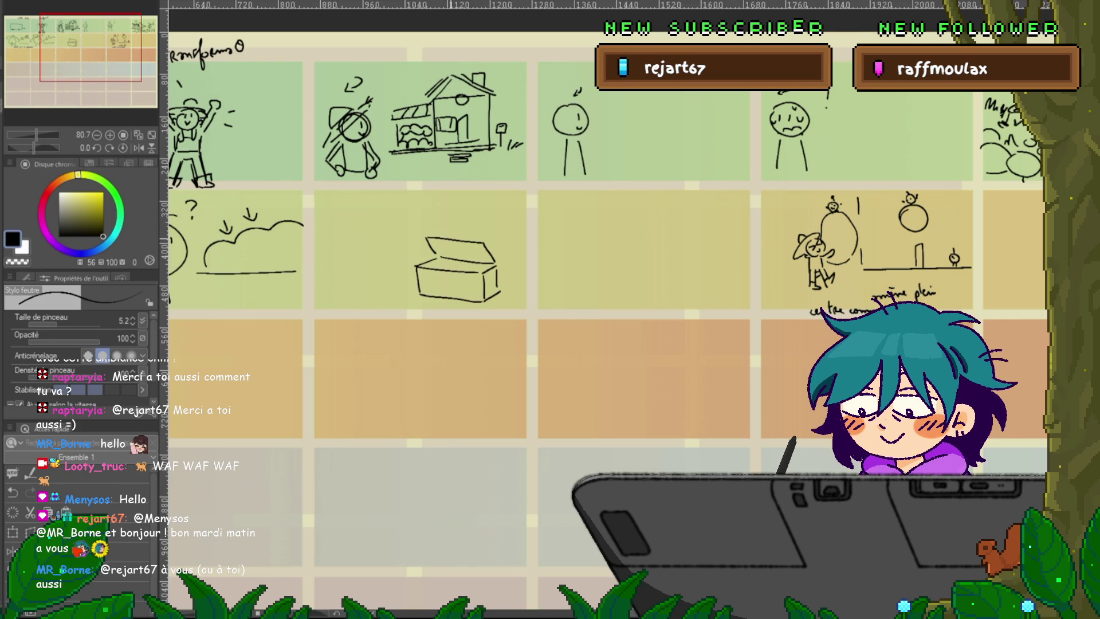
mouse_move(362, 231)
mouse_down()
mouse_move(343, 251)
mouse_move(360, 231)
mouse_up()
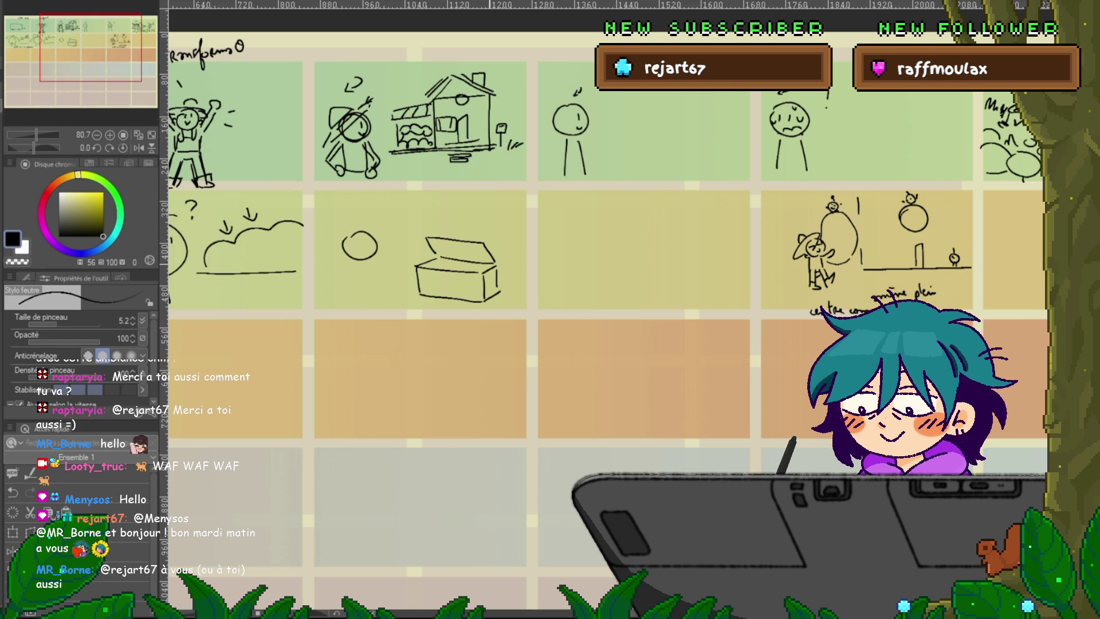
drag(427, 252, 488, 245)
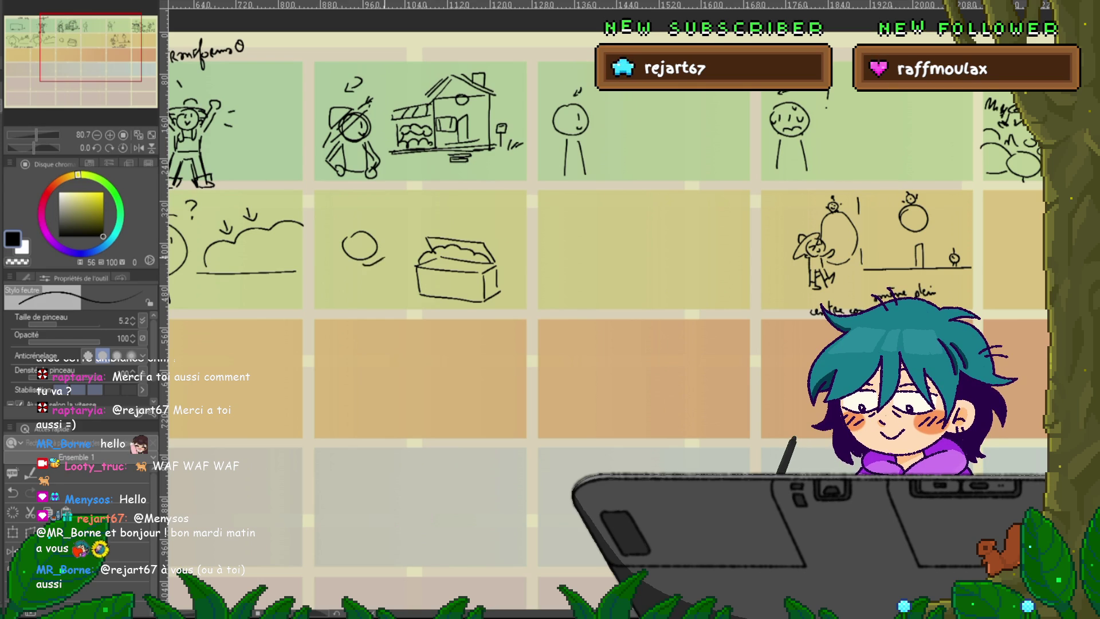
mouse_move(374, 262)
mouse_down()
mouse_move(394, 248)
mouse_move(322, 302)
mouse_move(378, 302)
mouse_move(303, 304)
mouse_up()
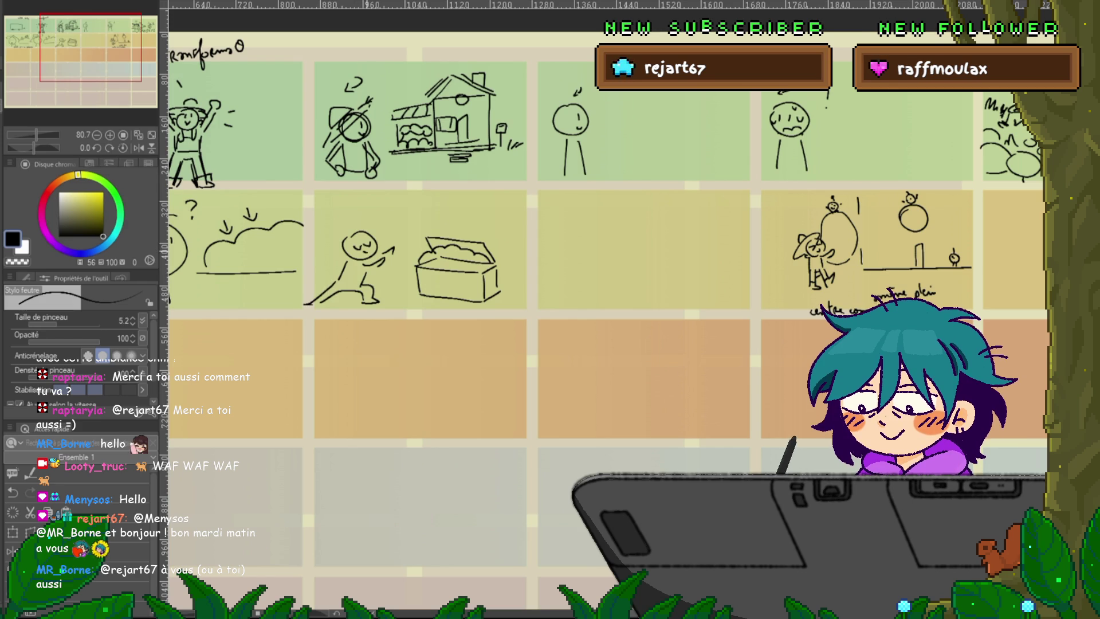
drag(355, 232, 377, 223)
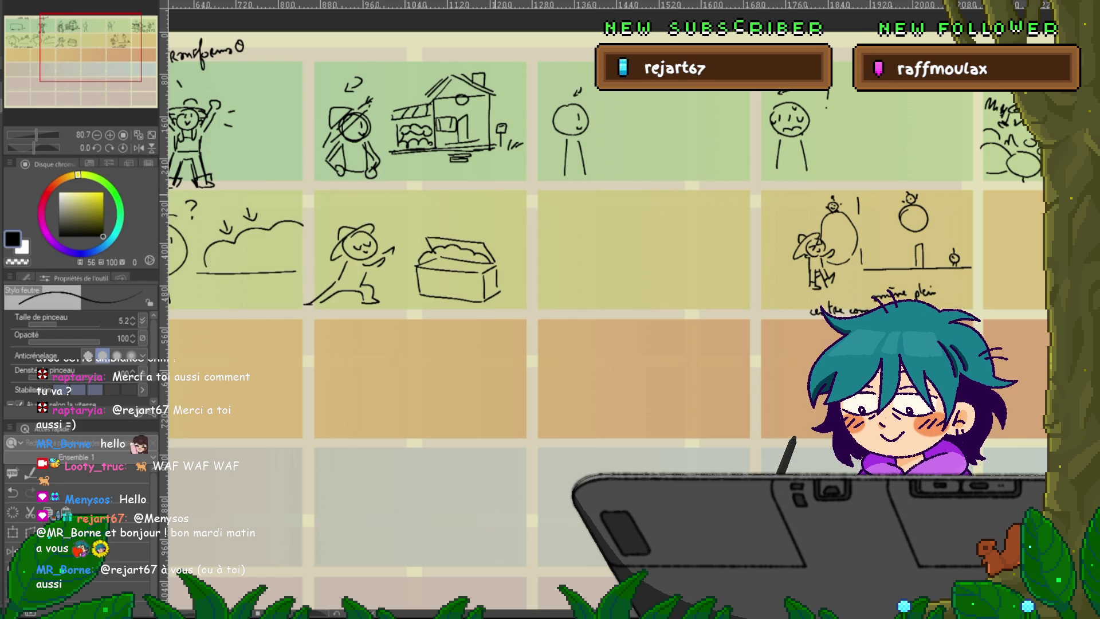
- Handwrite the caption 'Rempli caisse' above the crate
drag(451, 201, 495, 220)
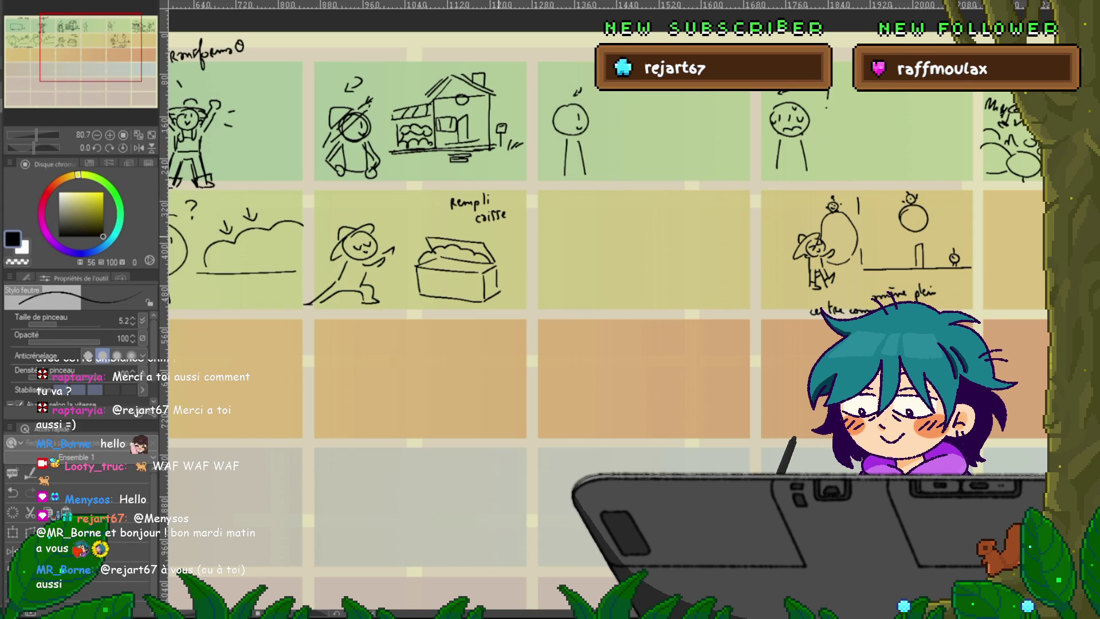
drag(490, 231, 525, 227)
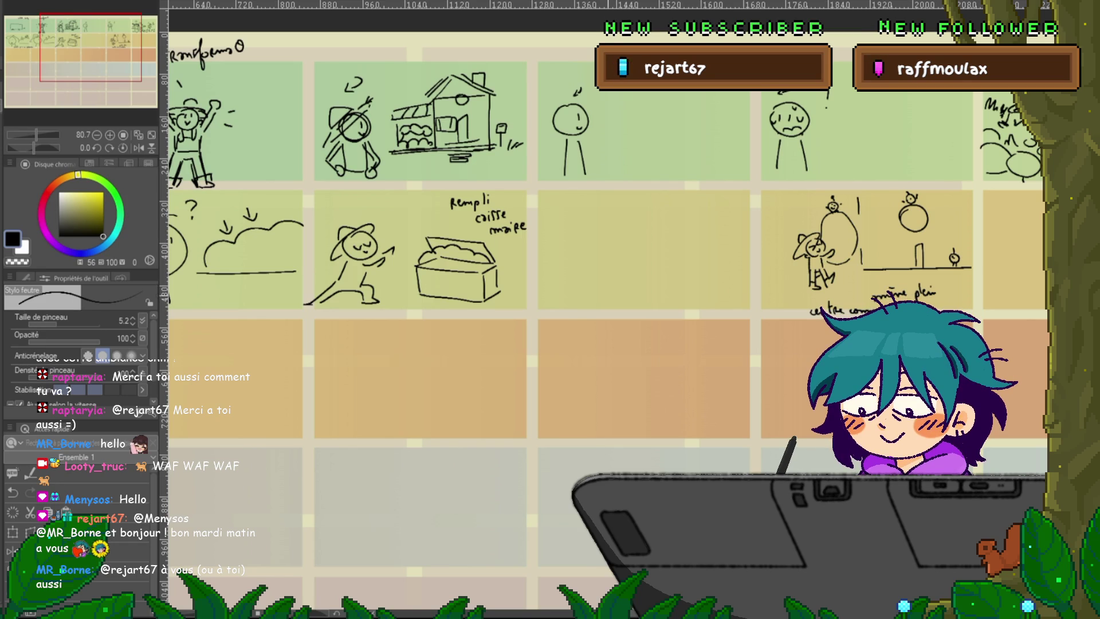
drag(572, 258, 485, 244)
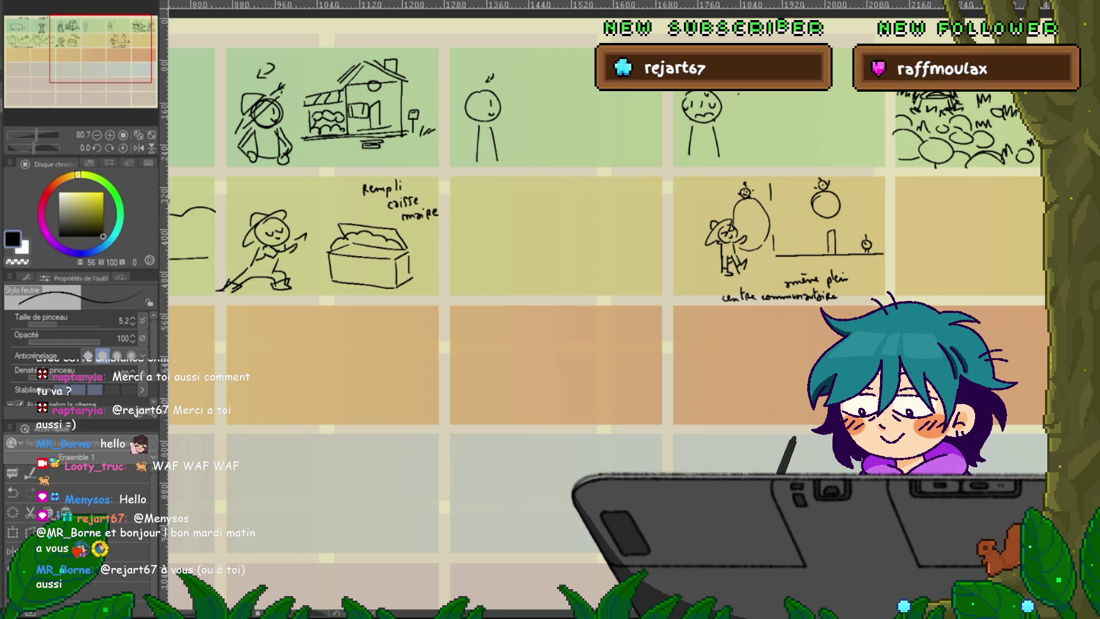
key(ctrl+minus)
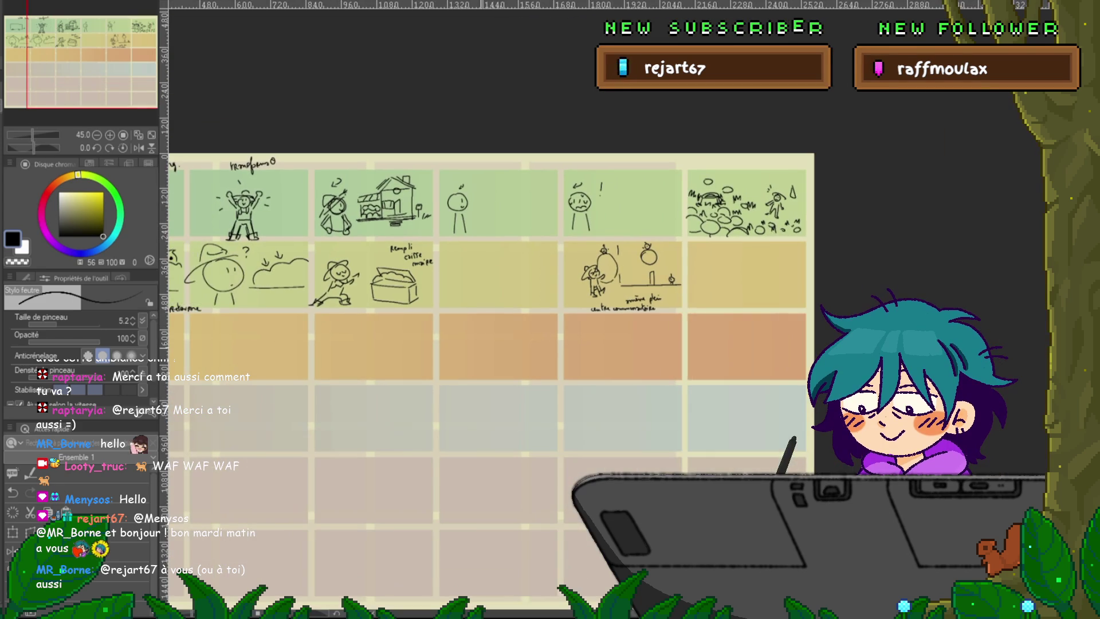
key(ctrl+plus)
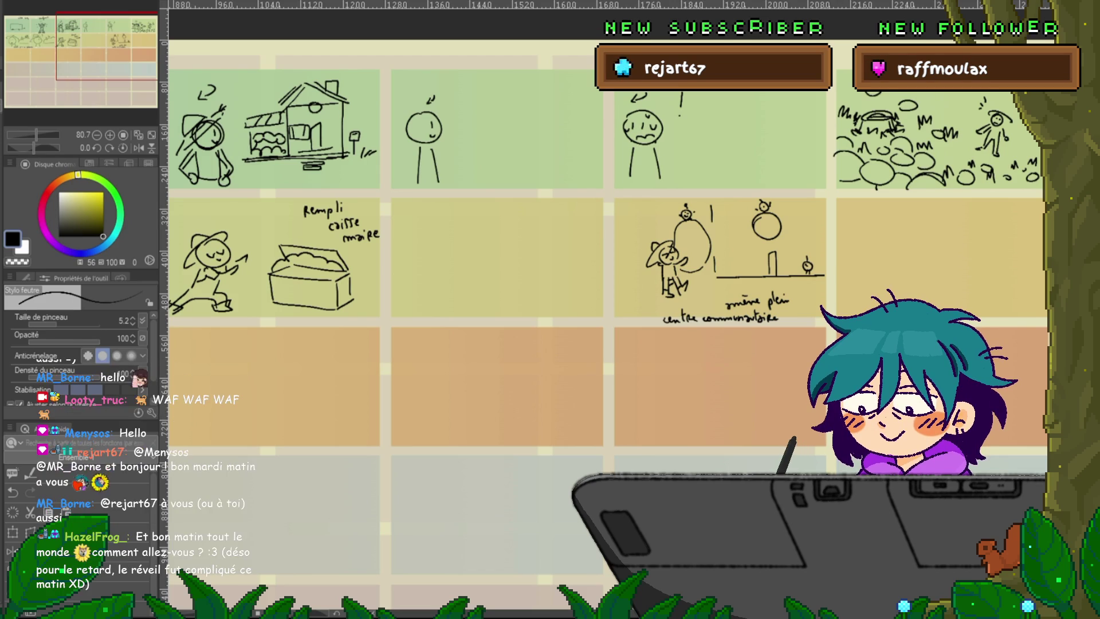
mouse_move(492, 258)
mouse_down()
mouse_move(545, 229)
mouse_move(456, 287)
mouse_up()
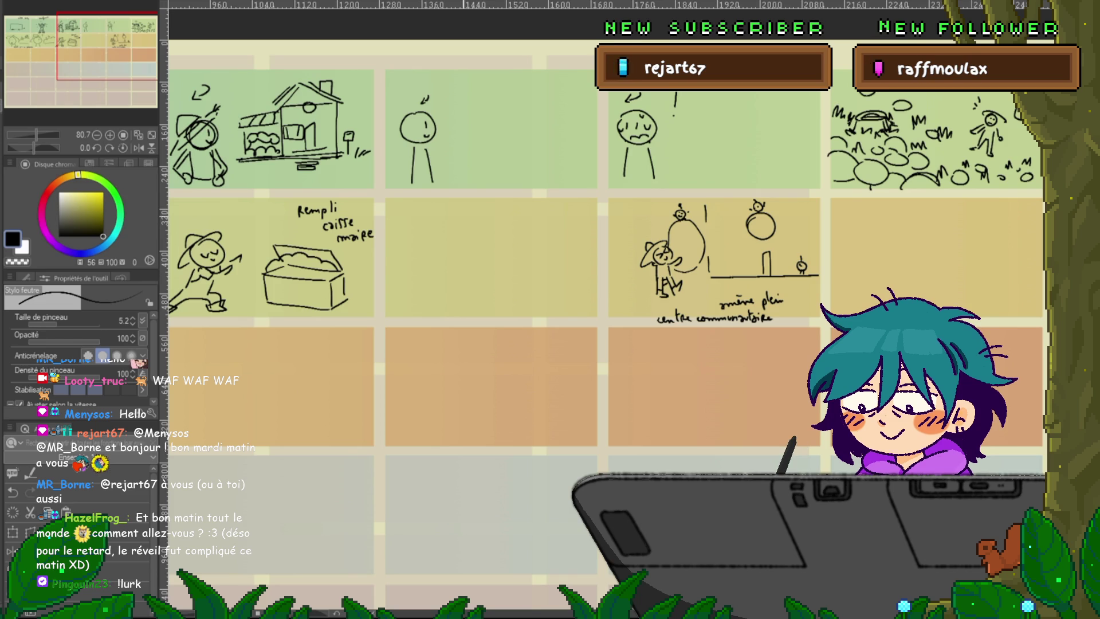
drag(462, 210, 501, 204)
- Finish the 'Rohin!' title and draw a ponytailed figure below it with a raised arm, redrawing the misdrawn head
click(501, 209)
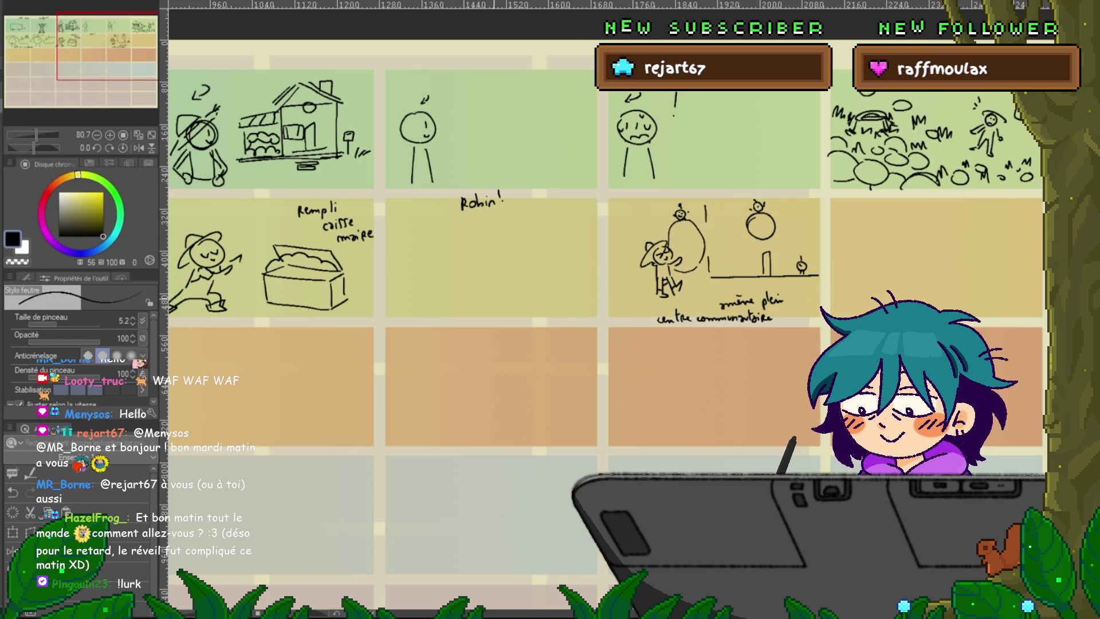
drag(445, 247, 454, 226)
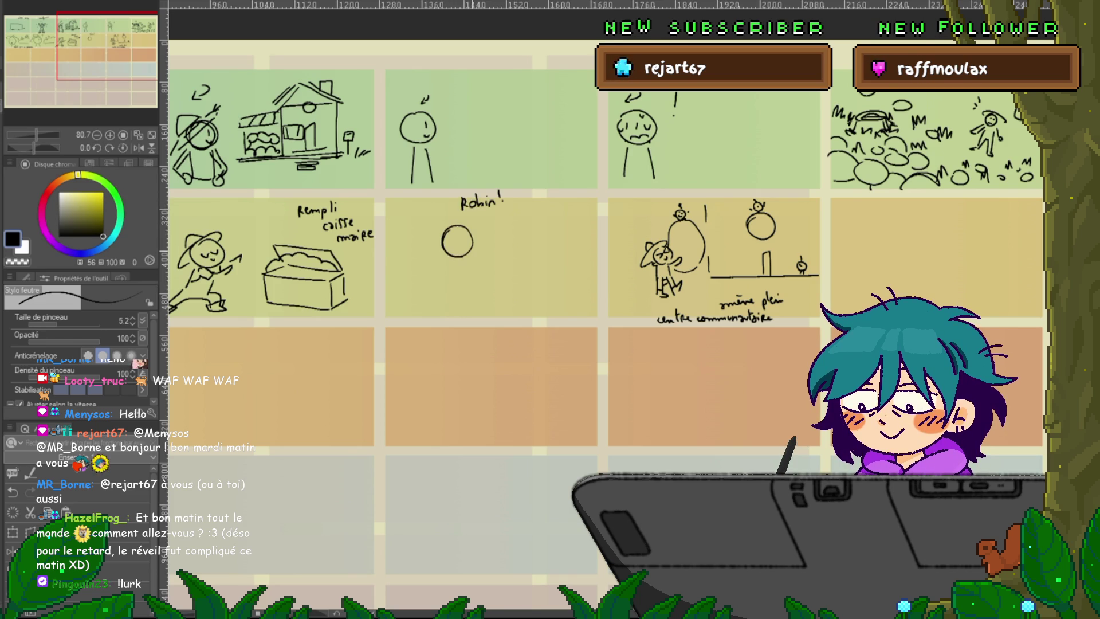
key(ctrl+z)
drag(459, 272, 465, 247)
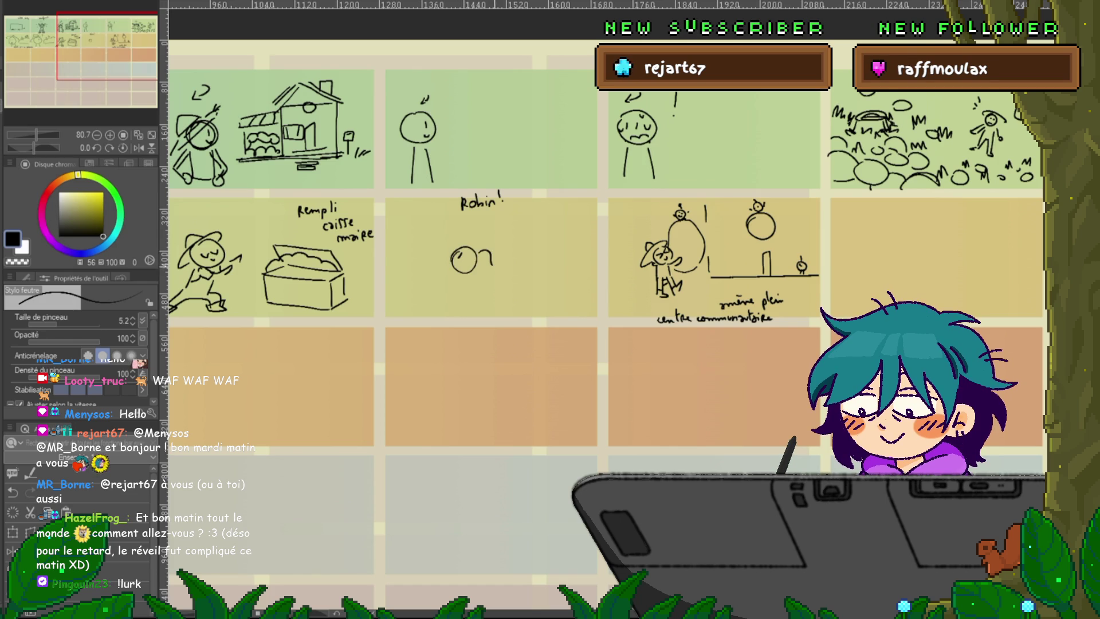
drag(477, 254, 496, 268)
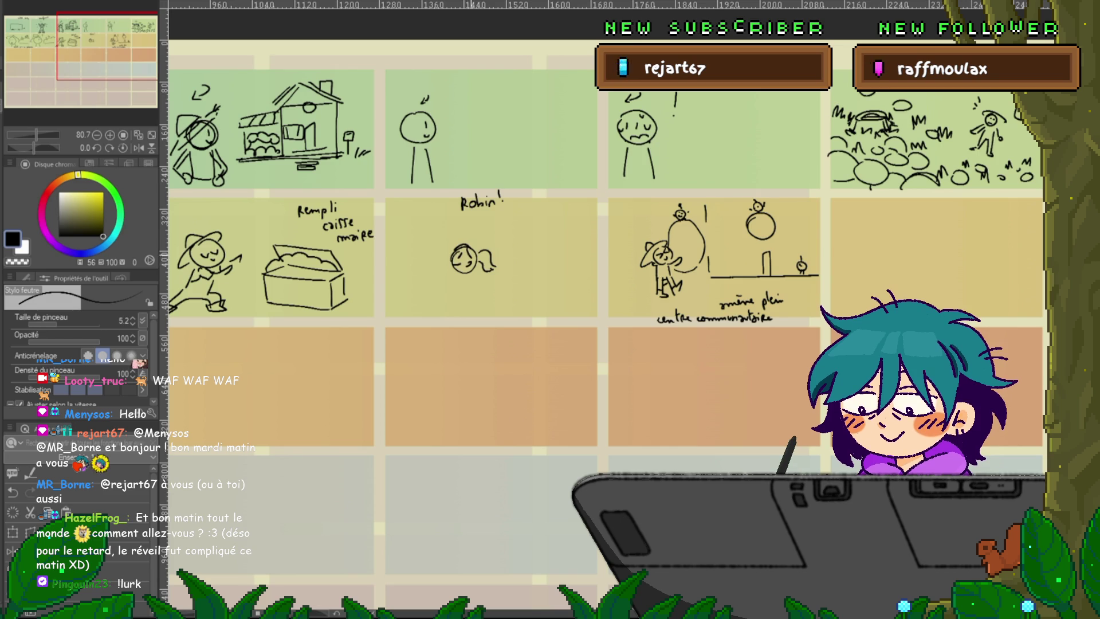
mouse_move(444, 280)
mouse_down()
mouse_move(456, 278)
mouse_move(440, 280)
mouse_move(445, 265)
mouse_move(463, 295)
mouse_move(476, 295)
mouse_move(459, 334)
mouse_move(471, 351)
mouse_up()
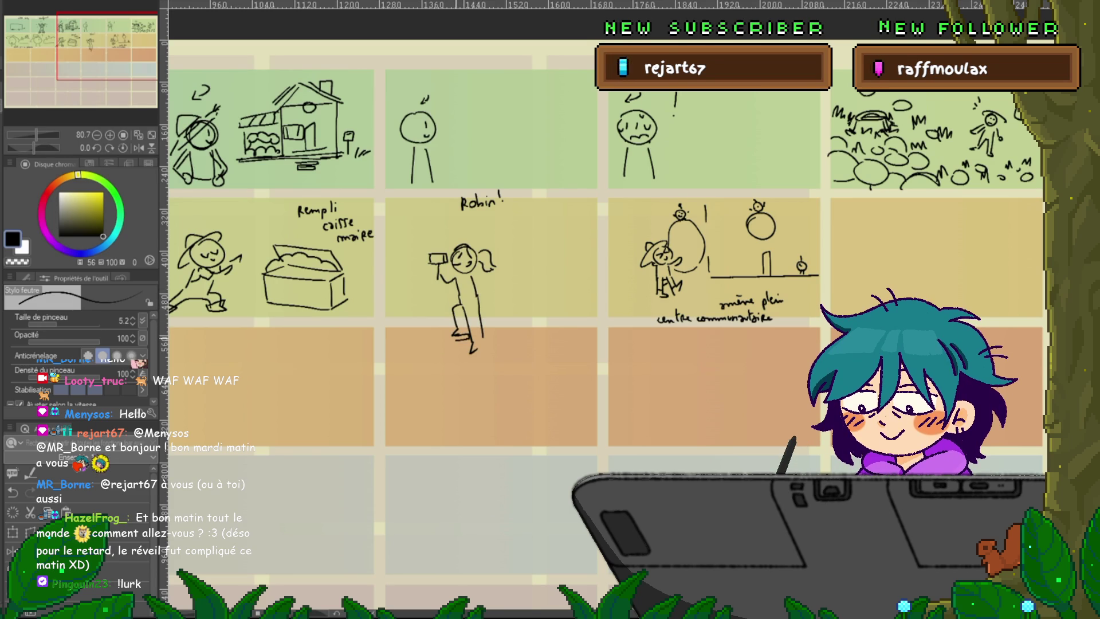
- Draw a ladder with two rails and a rung beneath the figure
drag(444, 302, 467, 385)
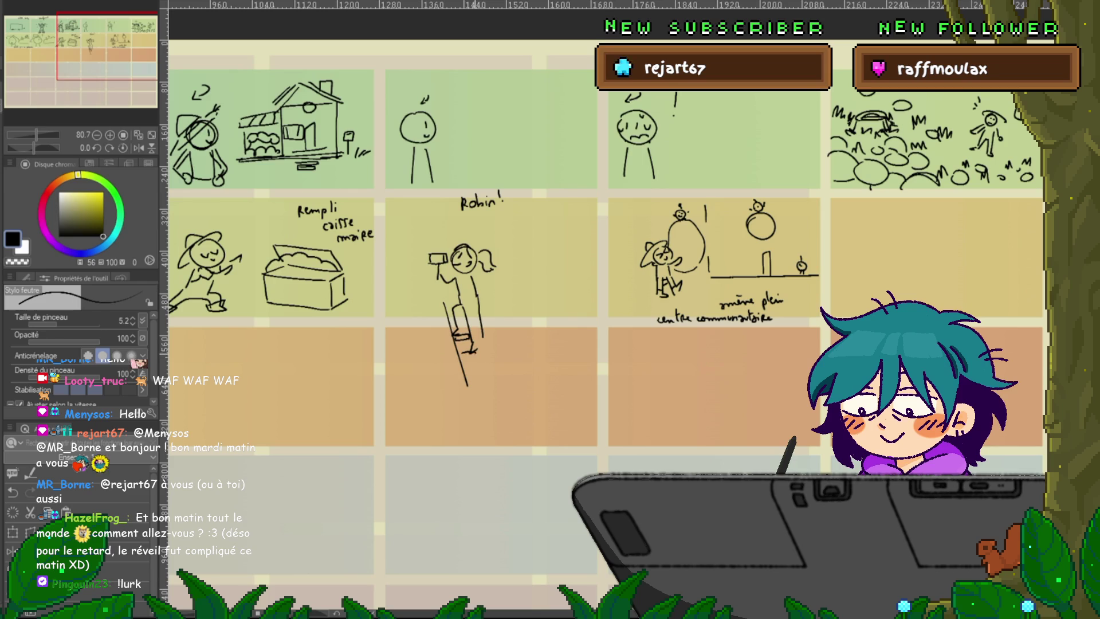
drag(438, 303, 465, 396)
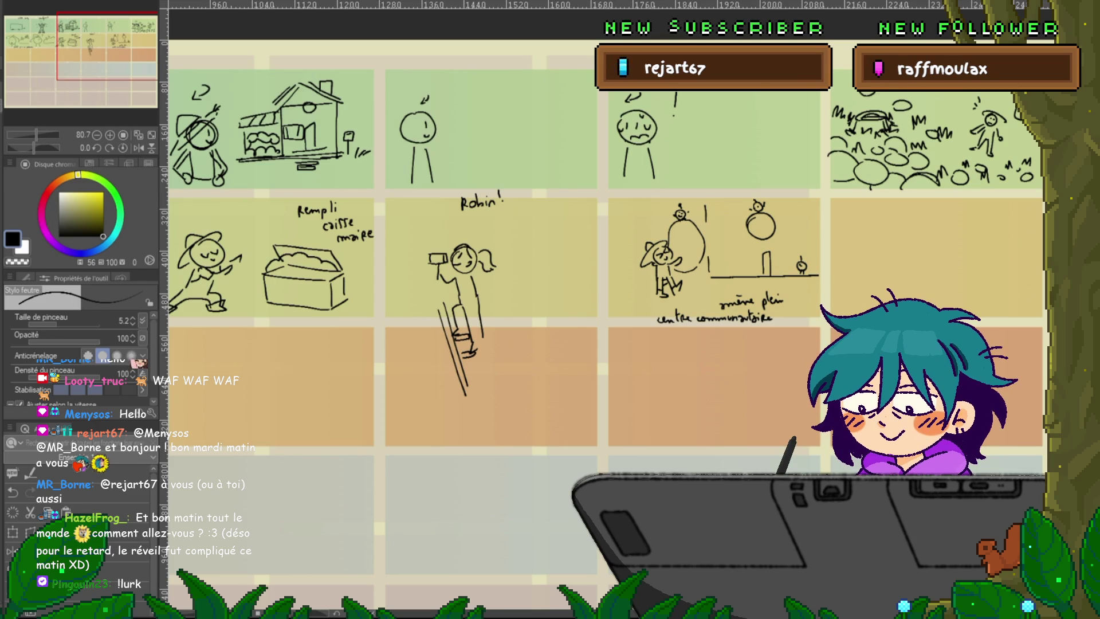
drag(465, 373, 484, 368)
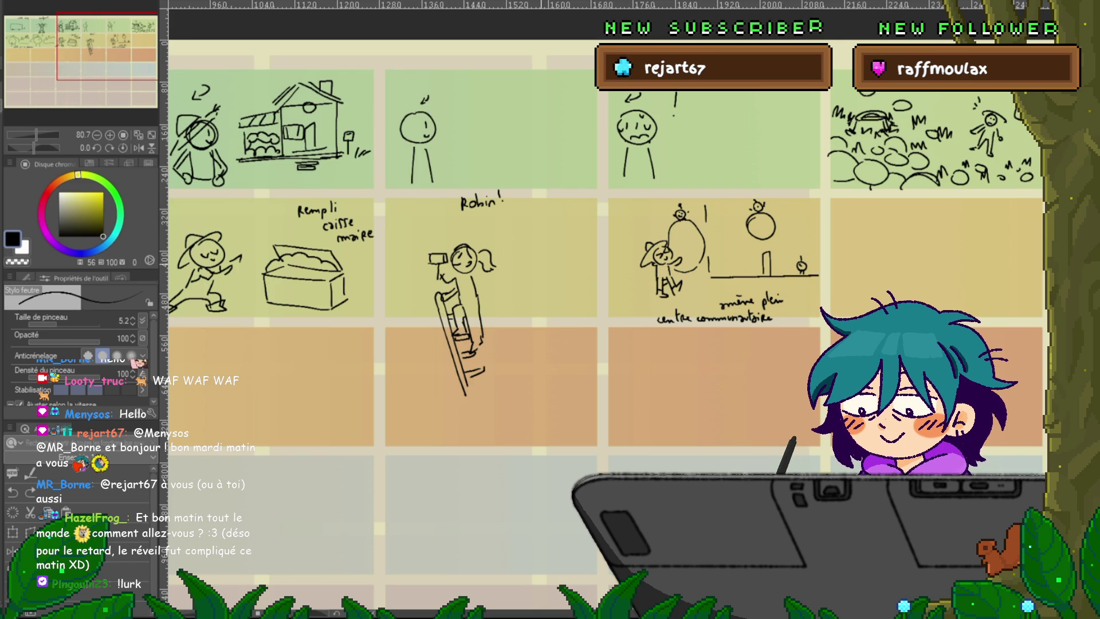
- Reinforce the ladder rail and draw a wall edge, ground line and lower siding lines left of it
scroll(605, 286, right, 1)
scroll(604, 287, down, 2)
mouse_move(458, 279)
mouse_down()
mouse_move(469, 313)
mouse_move(442, 329)
mouse_up()
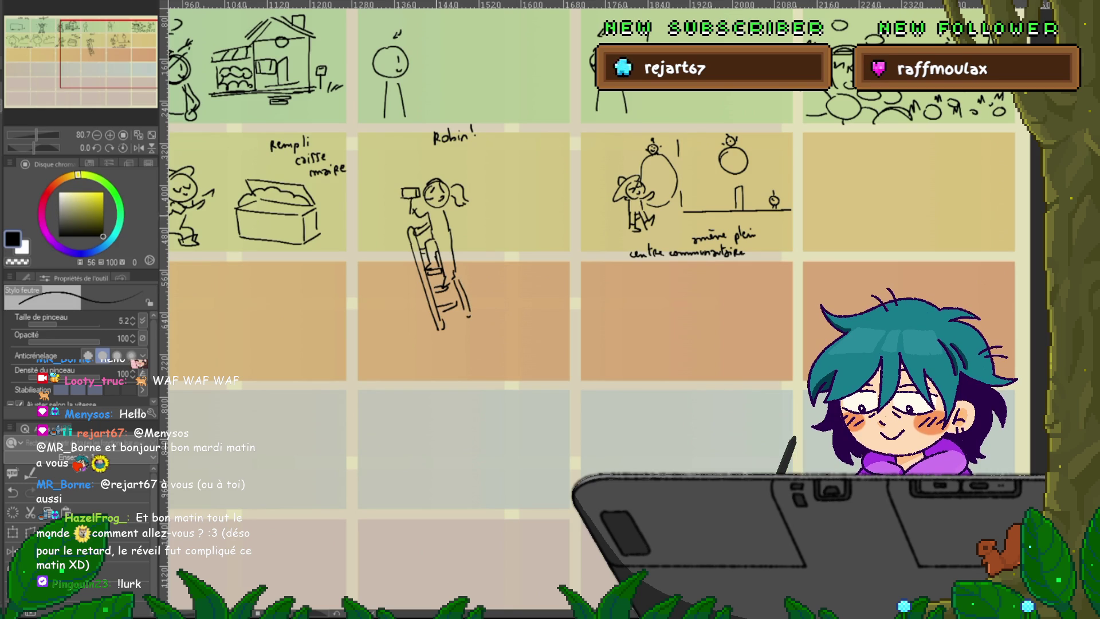
drag(412, 252, 412, 324)
mouse_move(405, 235)
mouse_down()
mouse_move(405, 324)
mouse_move(360, 317)
mouse_move(362, 286)
mouse_up()
drag(404, 279, 363, 272)
drag(404, 264, 362, 257)
drag(379, 245, 360, 245)
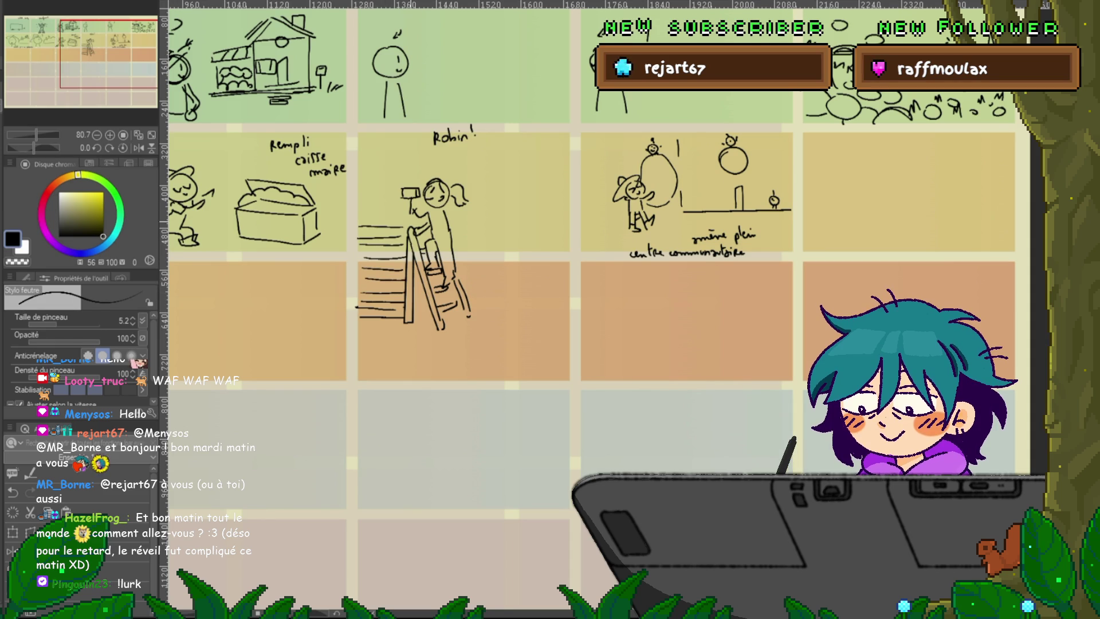
- Continue the siding lines up the wall and add a slanted roof edge over the ladder and title
mouse_move(407, 168)
mouse_down()
mouse_move(407, 182)
mouse_move(360, 216)
mouse_up()
mouse_move(404, 207)
mouse_down()
mouse_move(361, 207)
mouse_move(361, 198)
mouse_up()
mouse_move(404, 188)
mouse_down()
mouse_move(362, 188)
mouse_move(363, 179)
mouse_up()
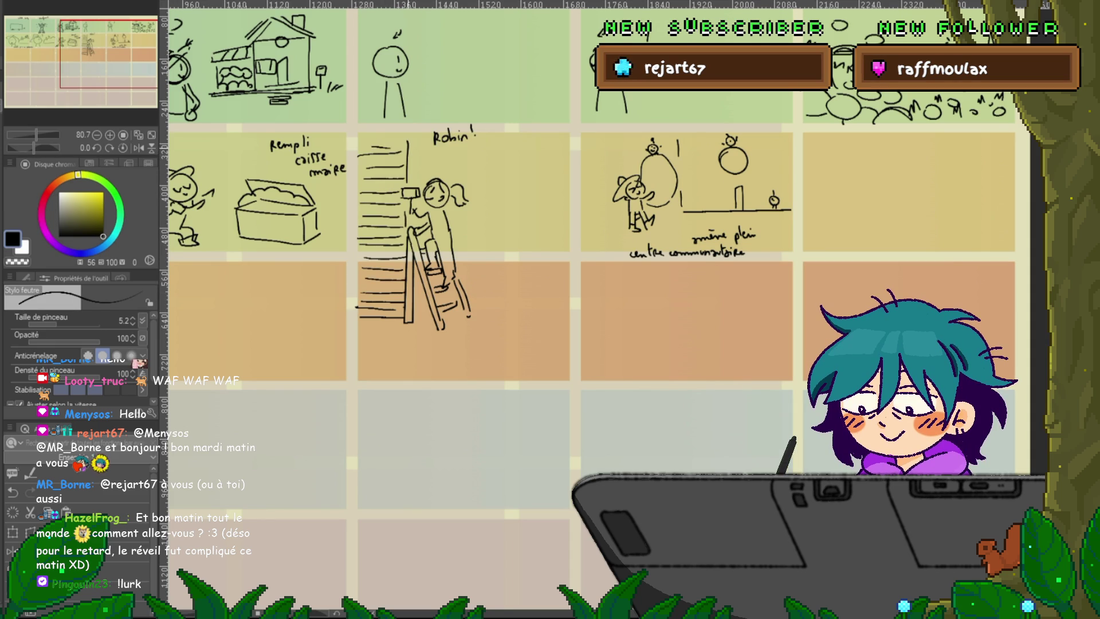
mouse_move(362, 136)
mouse_down()
mouse_move(406, 166)
mouse_move(474, 164)
mouse_up()
mouse_move(408, 150)
mouse_down()
mouse_move(475, 164)
mouse_move(438, 162)
mouse_move(452, 162)
mouse_up()
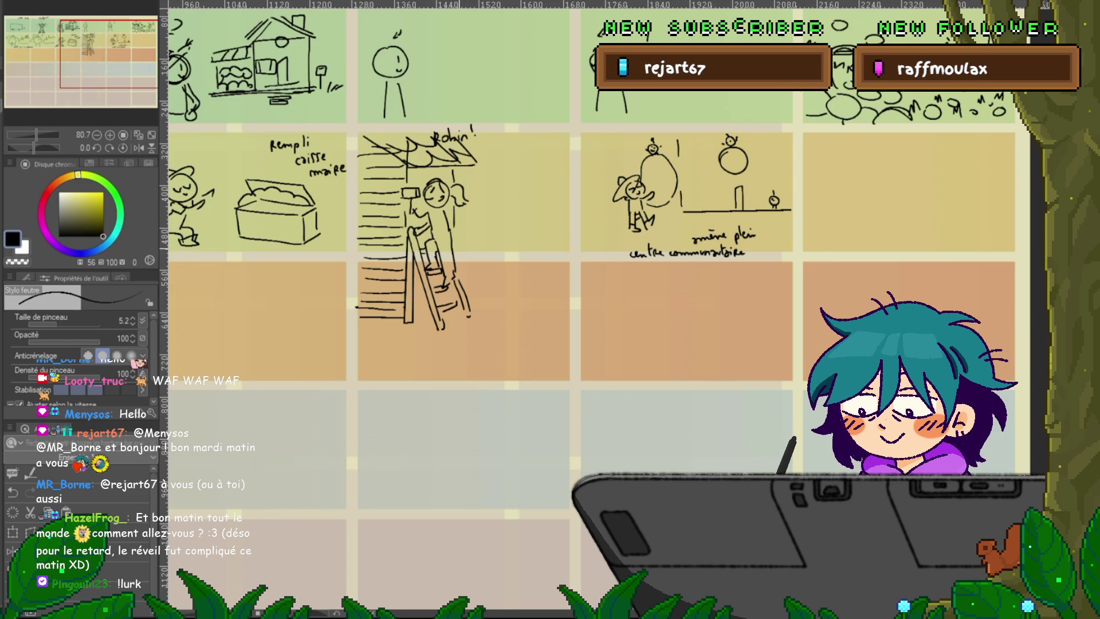
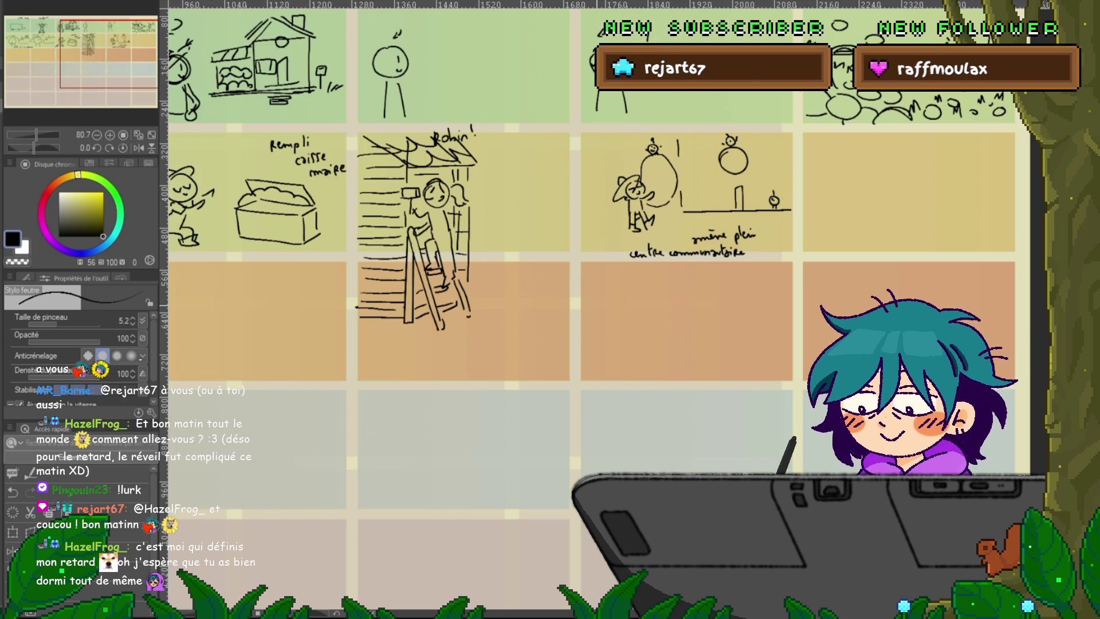
- Sketch the girl's head with star eyes, a hair tuft and a wide-brimmed hat under the ladder panel
drag(573, 286, 502, 242)
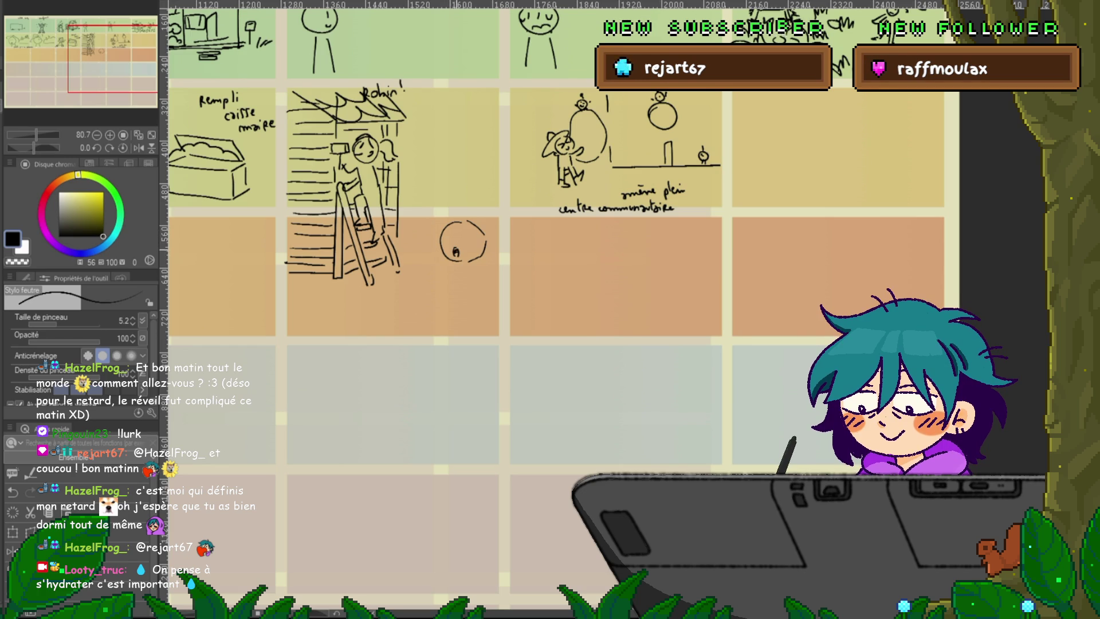
mouse_move(470, 262)
mouse_down()
mouse_move(484, 241)
mouse_move(479, 292)
mouse_up()
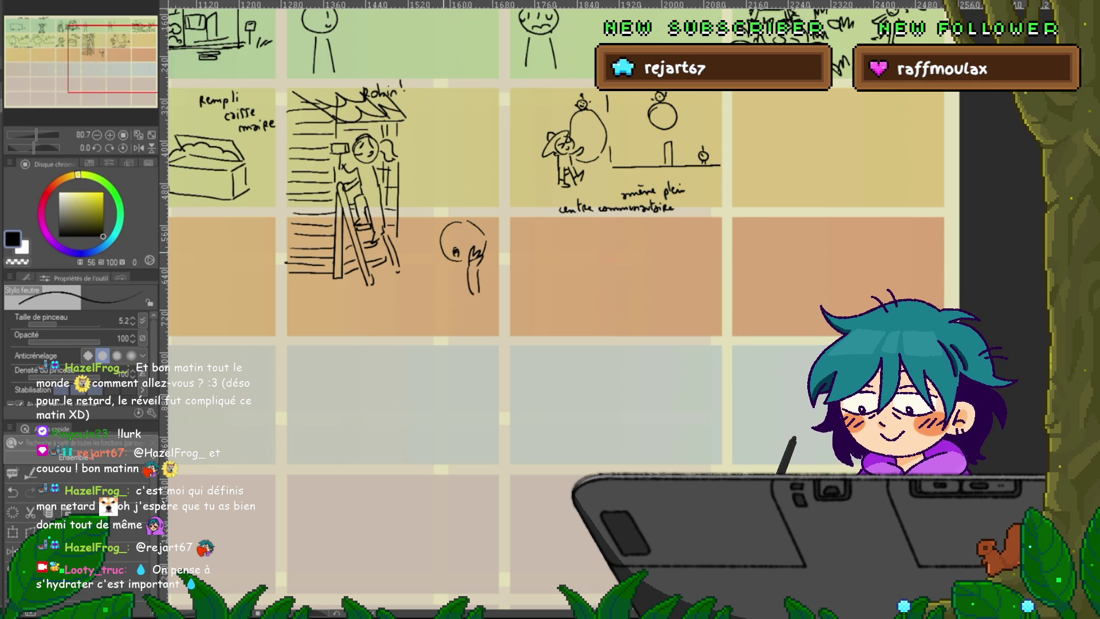
drag(442, 239, 438, 289)
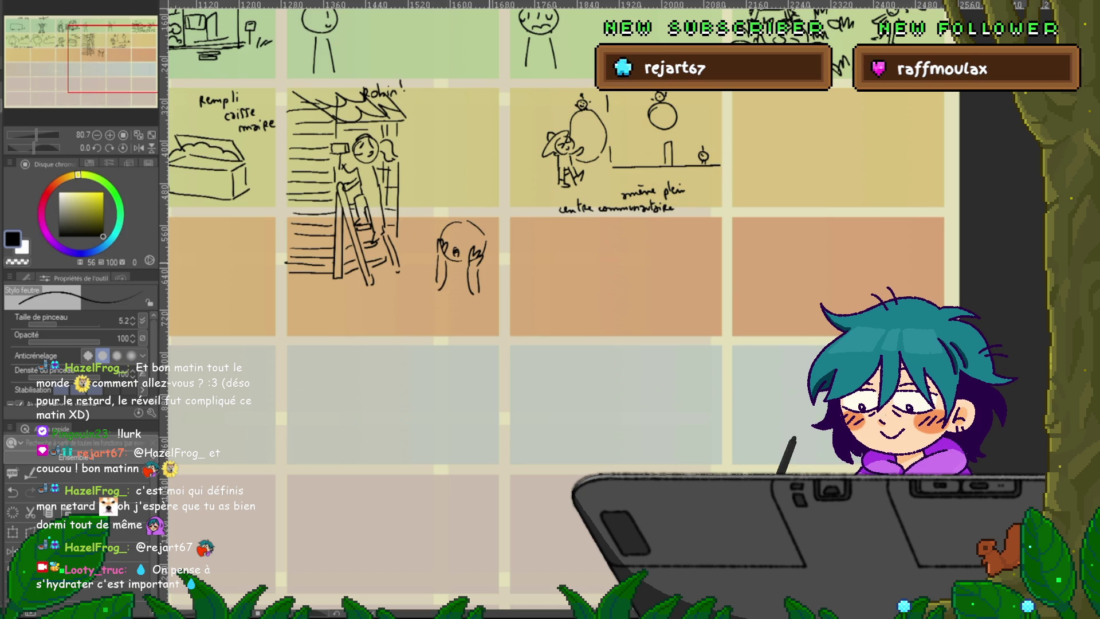
drag(449, 227, 457, 224)
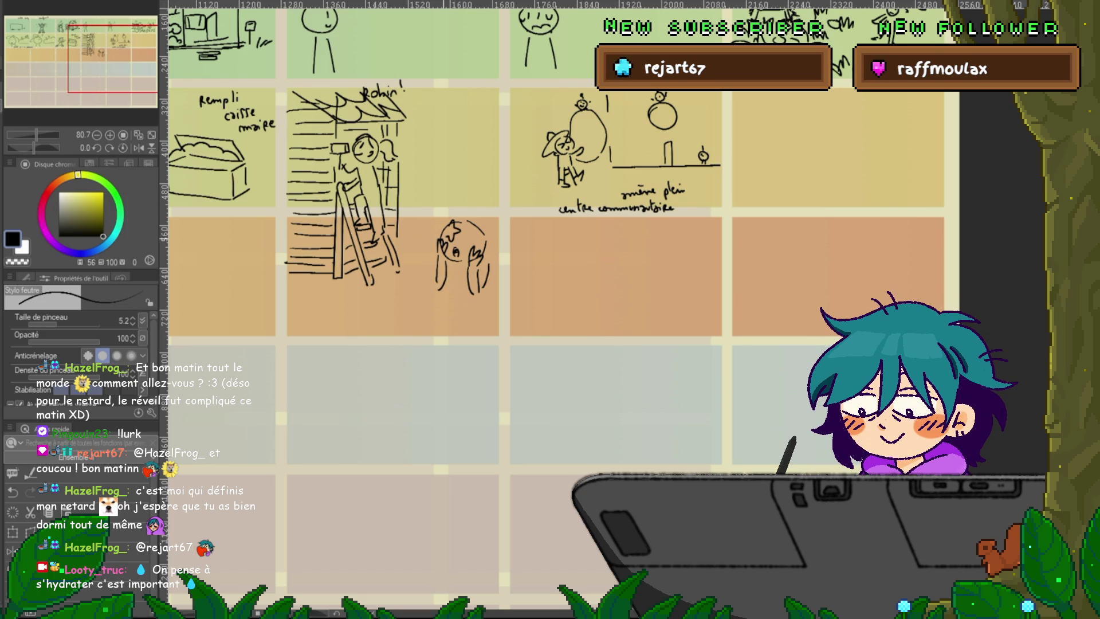
drag(471, 228, 484, 245)
drag(436, 216, 498, 250)
drag(437, 212, 443, 205)
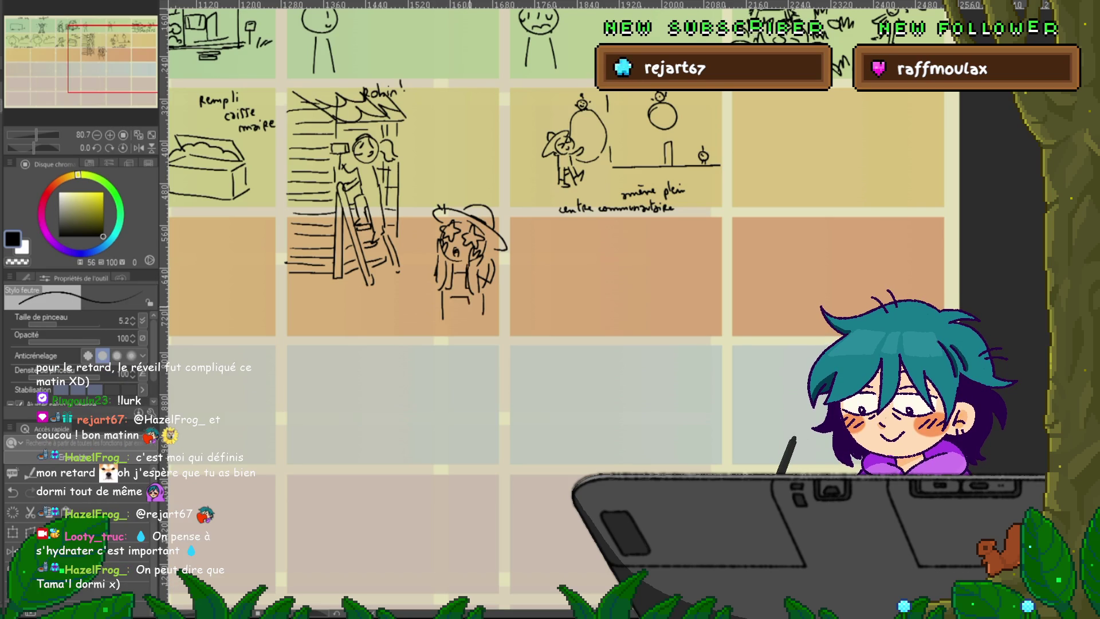
- Draw her legs down to the feet, shaping them into boots
drag(443, 316, 442, 343)
drag(485, 314, 486, 334)
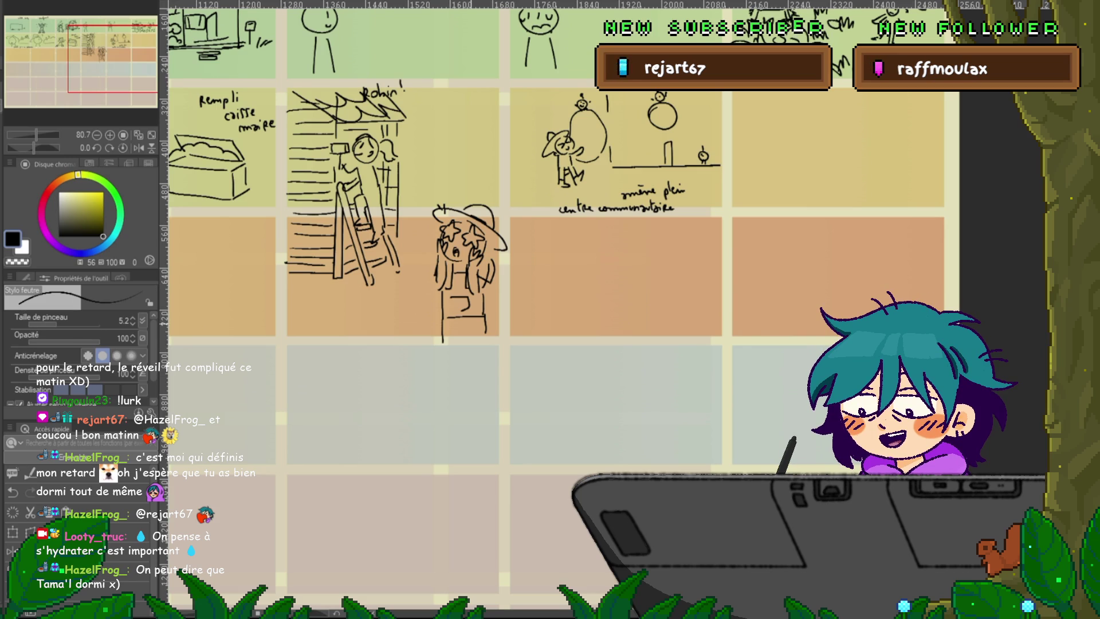
drag(443, 342, 442, 398)
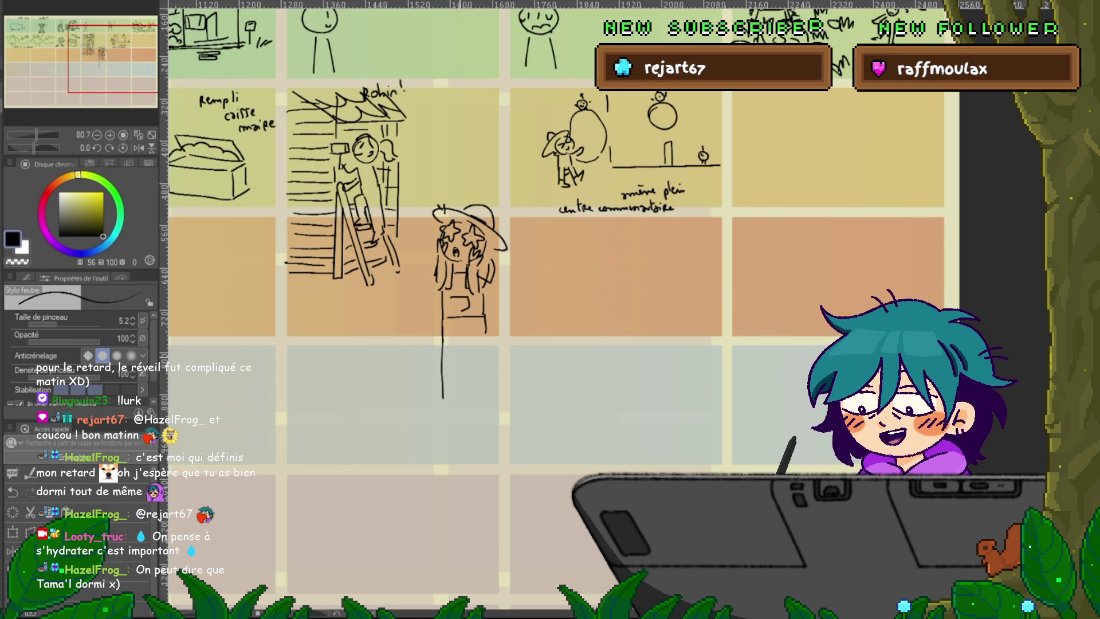
drag(484, 338, 491, 391)
drag(465, 338, 474, 385)
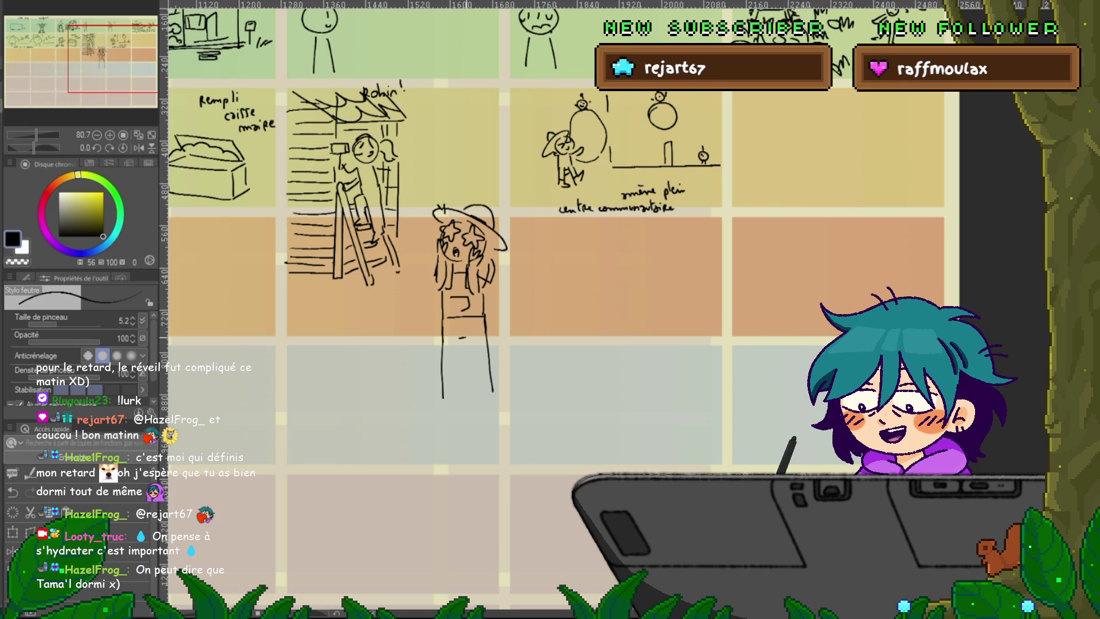
mouse_move(439, 383)
mouse_down()
mouse_move(469, 380)
mouse_move(432, 416)
mouse_up()
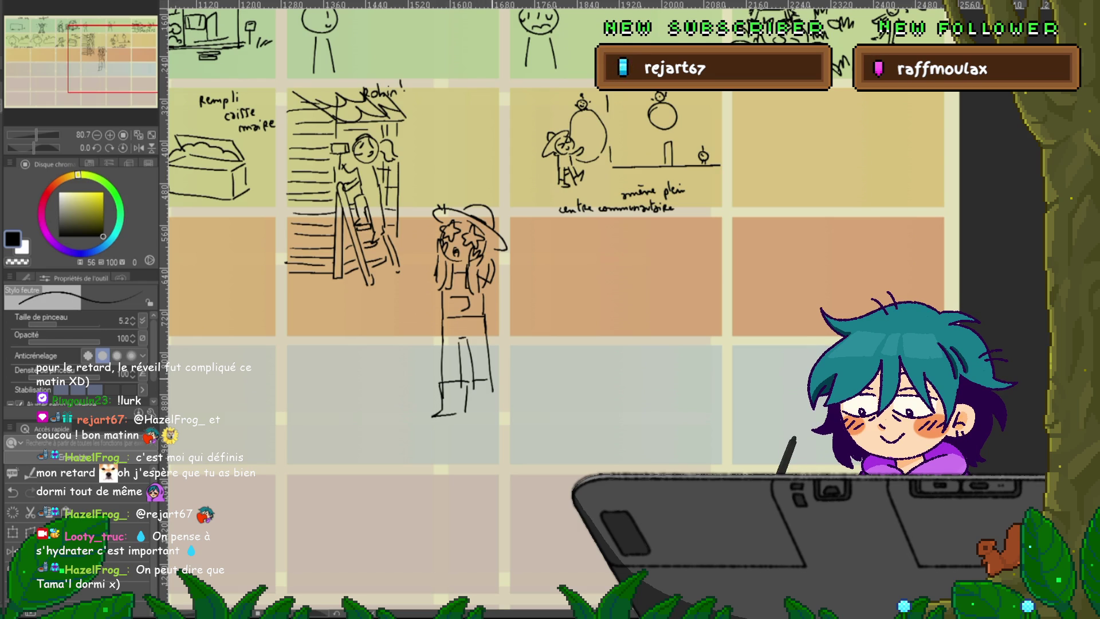
drag(500, 378, 469, 412)
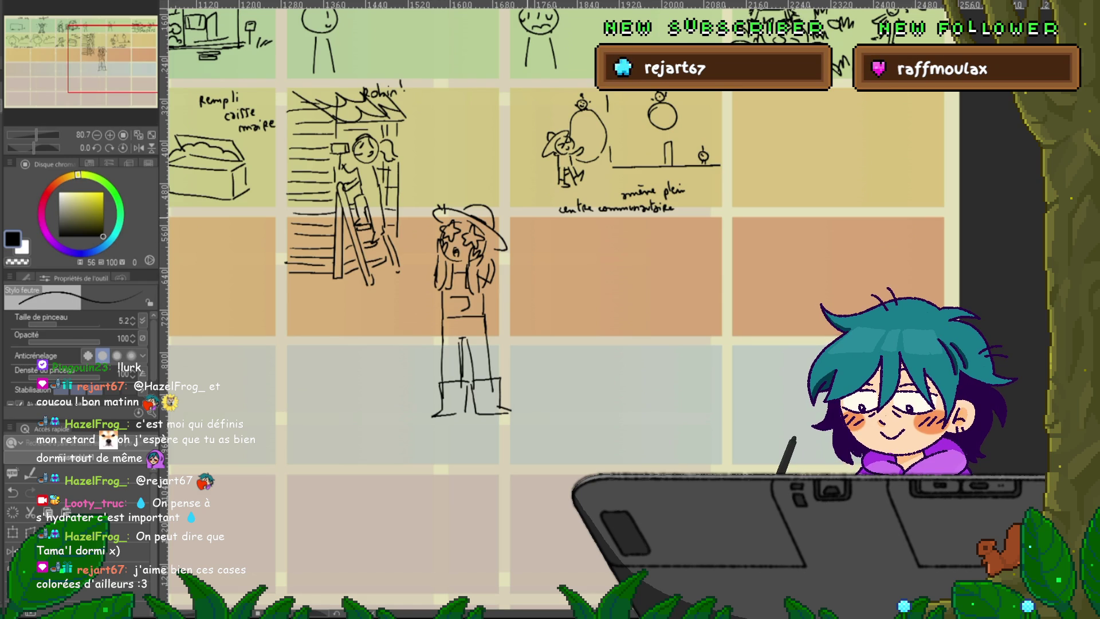
- Select the standing girl with a rectangle selection and shrink her with Ctrl+T
key(m)
mouse_move(419, 193)
mouse_down()
mouse_move(526, 437)
mouse_move(472, 367)
mouse_move(472, 325)
mouse_up()
key(ctrl+t)
mouse_move(471, 258)
mouse_down()
mouse_move(471, 186)
mouse_move(469, 206)
mouse_up()
drag(499, 140, 506, 155)
- Fit her size and position into the yellow panel beside the ladder scene, then confirm and deselect
drag(473, 213, 468, 207)
drag(468, 147, 468, 145)
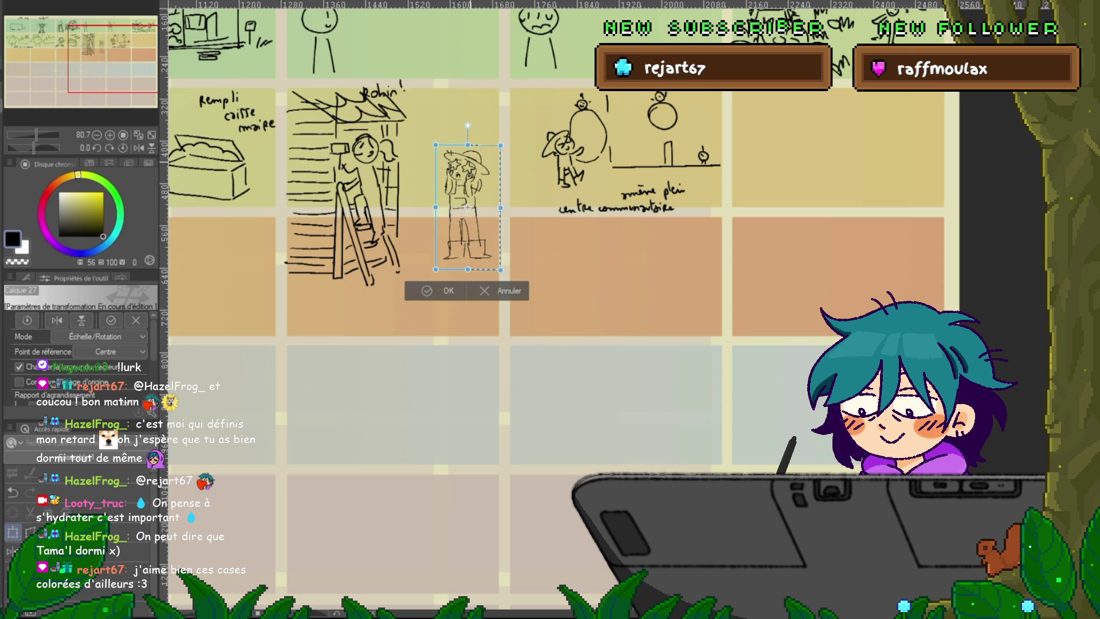
drag(468, 208, 468, 212)
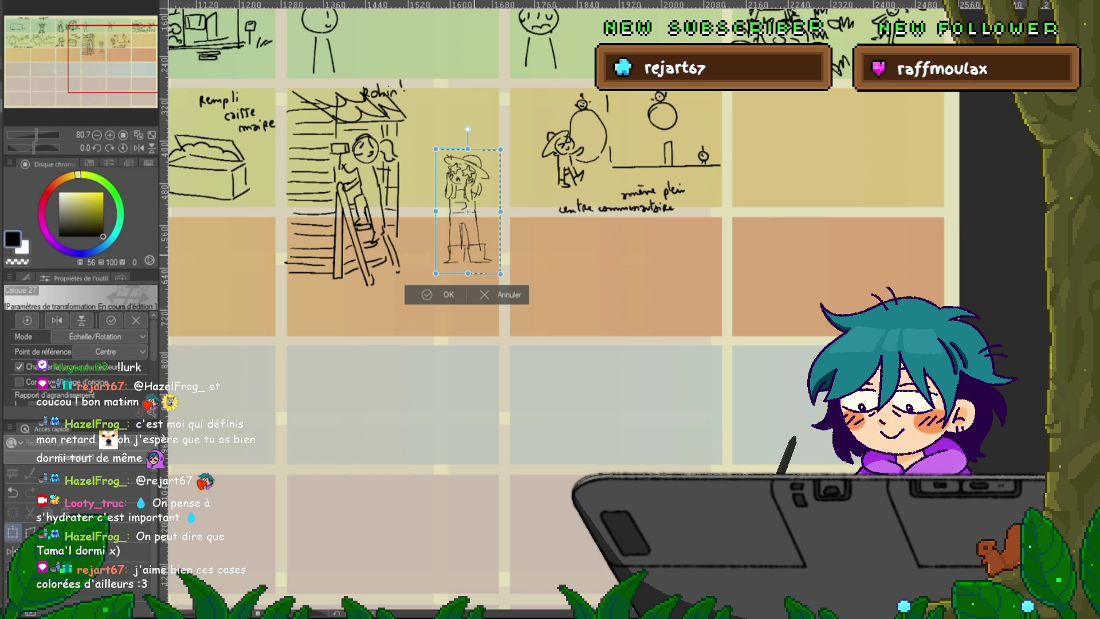
drag(468, 273, 464, 373)
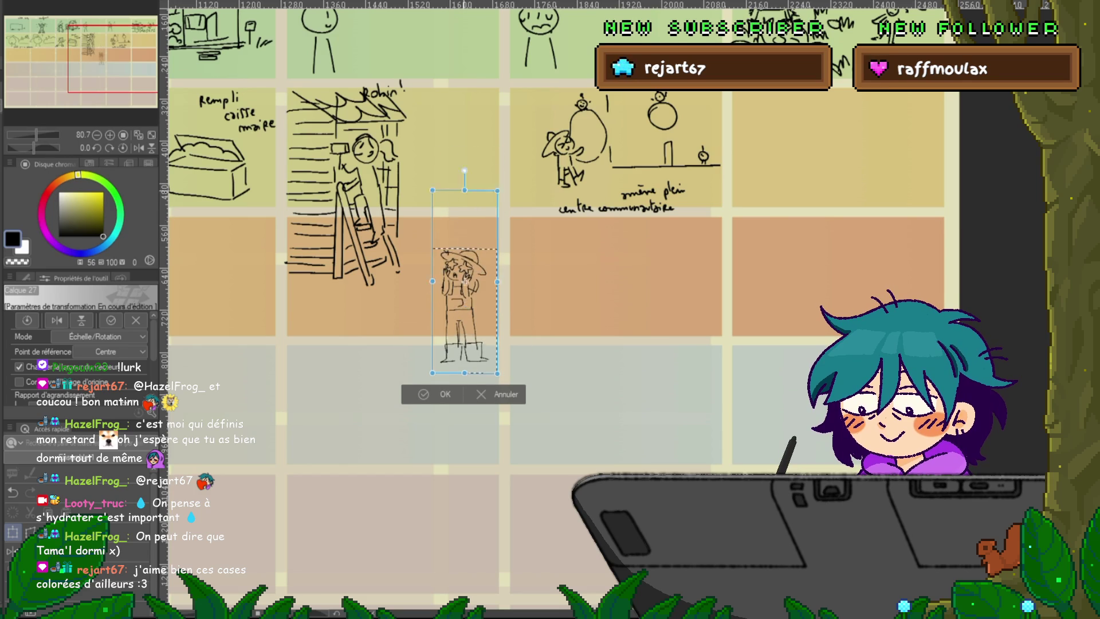
mouse_move(464, 166)
mouse_down()
mouse_move(464, 247)
mouse_move(535, 175)
mouse_up()
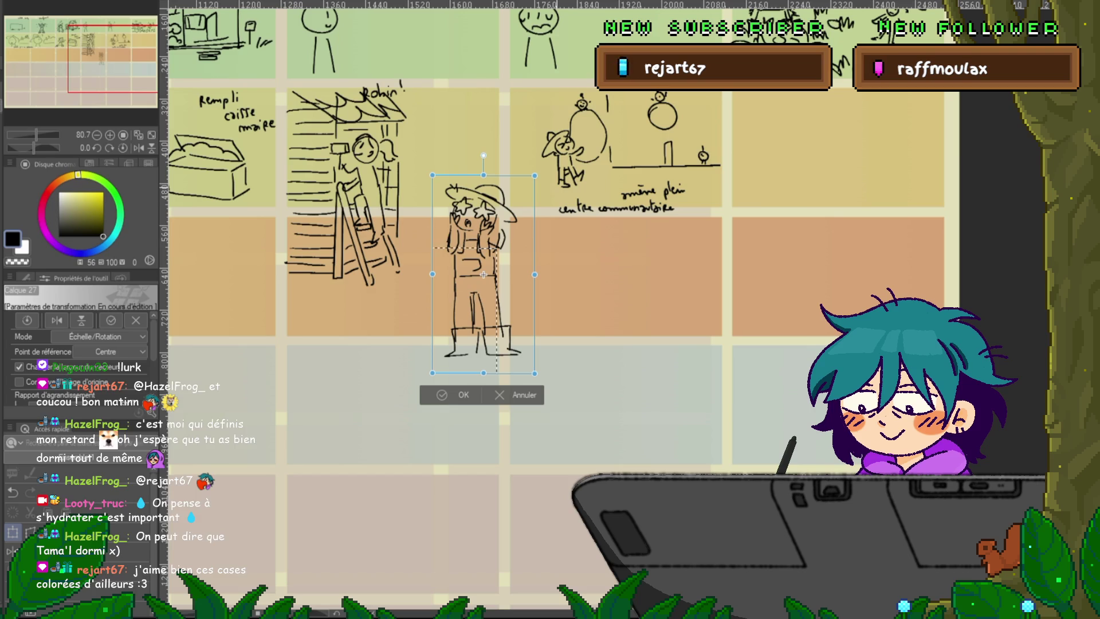
mouse_move(460, 294)
mouse_down()
mouse_move(441, 302)
mouse_move(444, 275)
mouse_up()
mouse_move(468, 353)
mouse_down()
mouse_move(445, 274)
mouse_move(460, 269)
mouse_up()
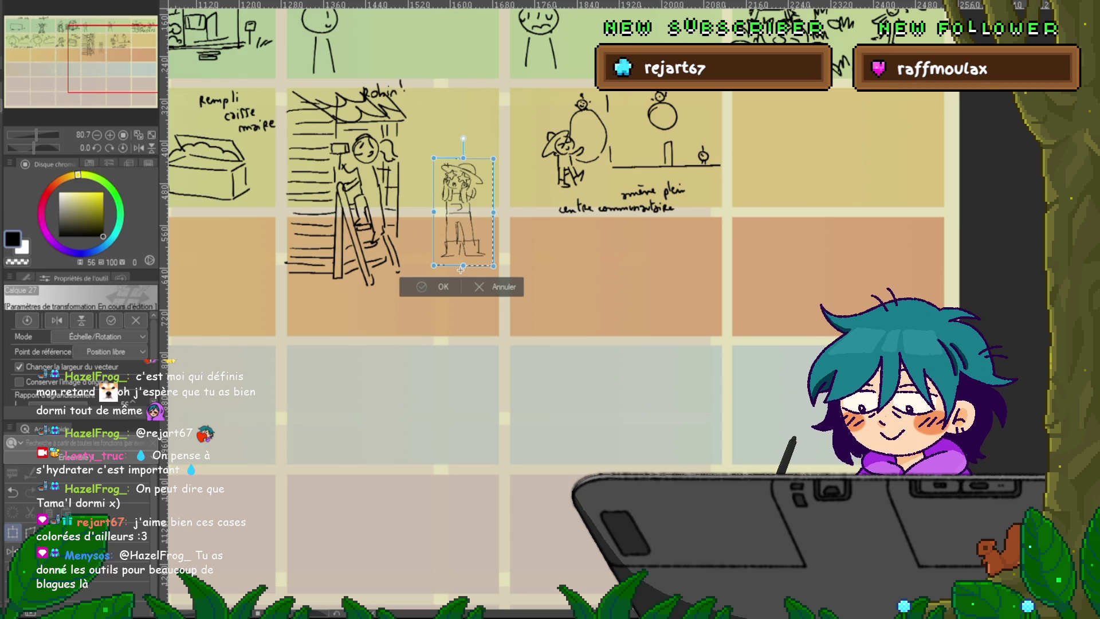
key(Return)
key(ctrl+d)
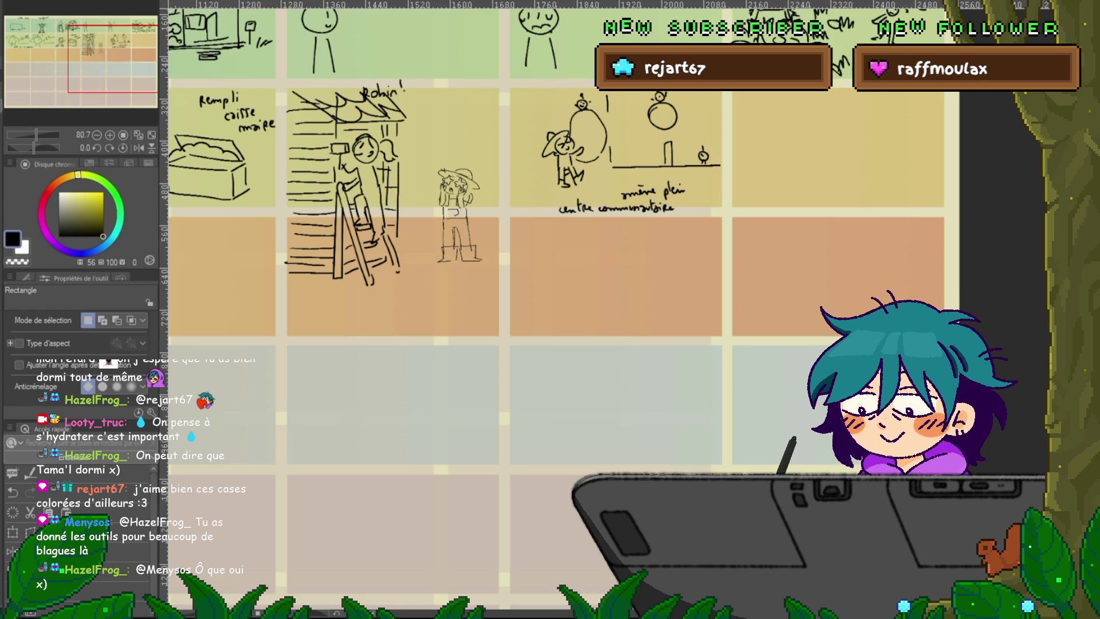
- With the pen, draw a curved arrow from the running farmer toward the filled crate
key(p)
scroll(607, 309, left, 10)
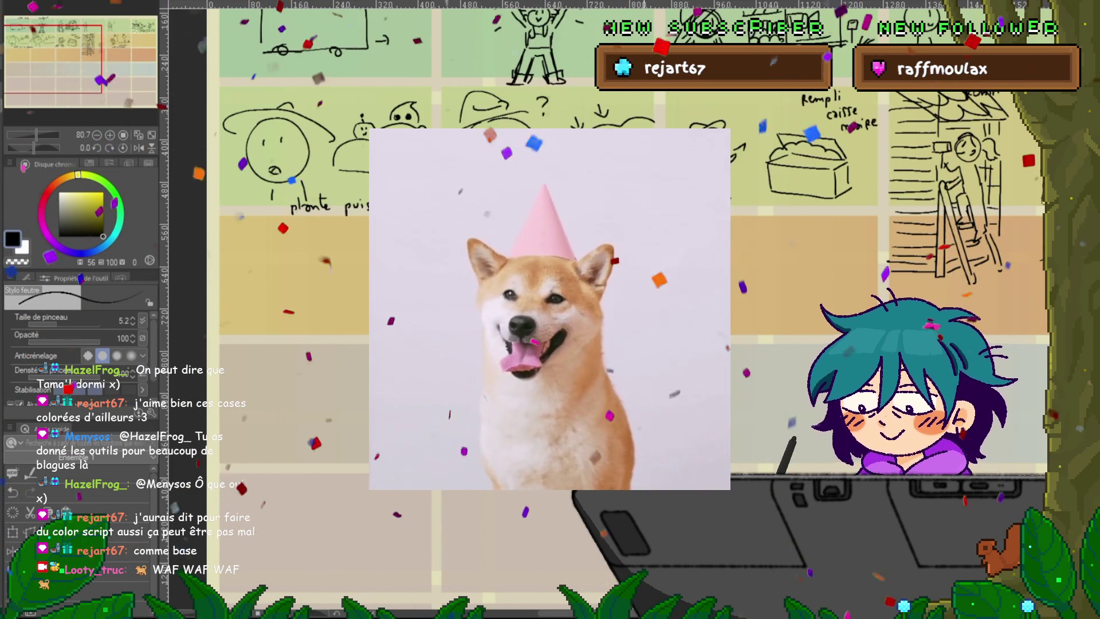
scroll(573, 287, right, 5)
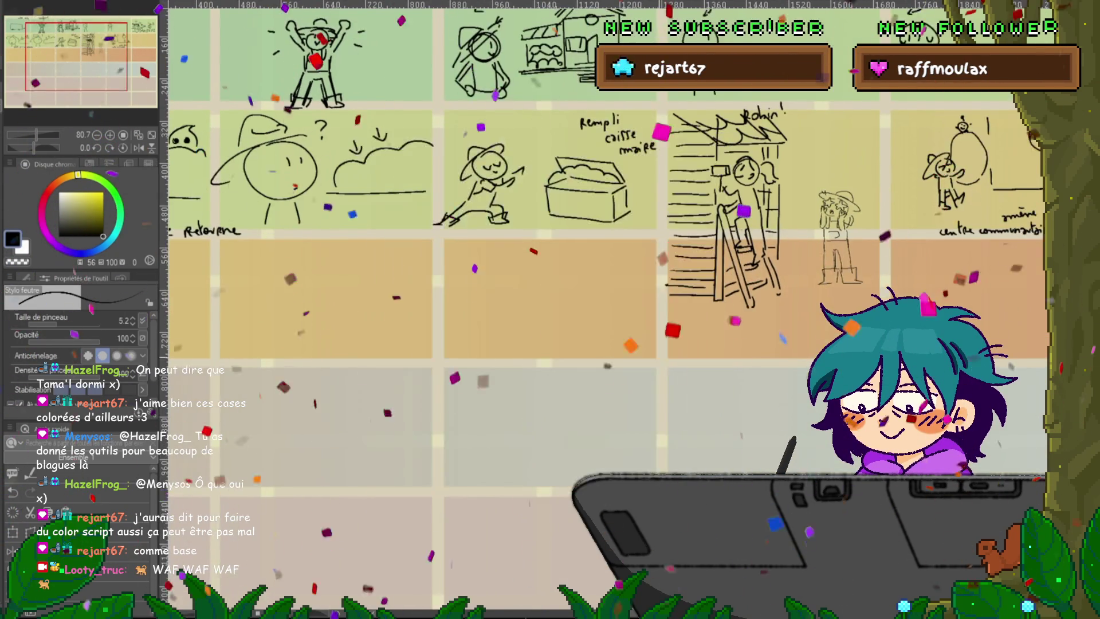
drag(422, 157, 463, 153)
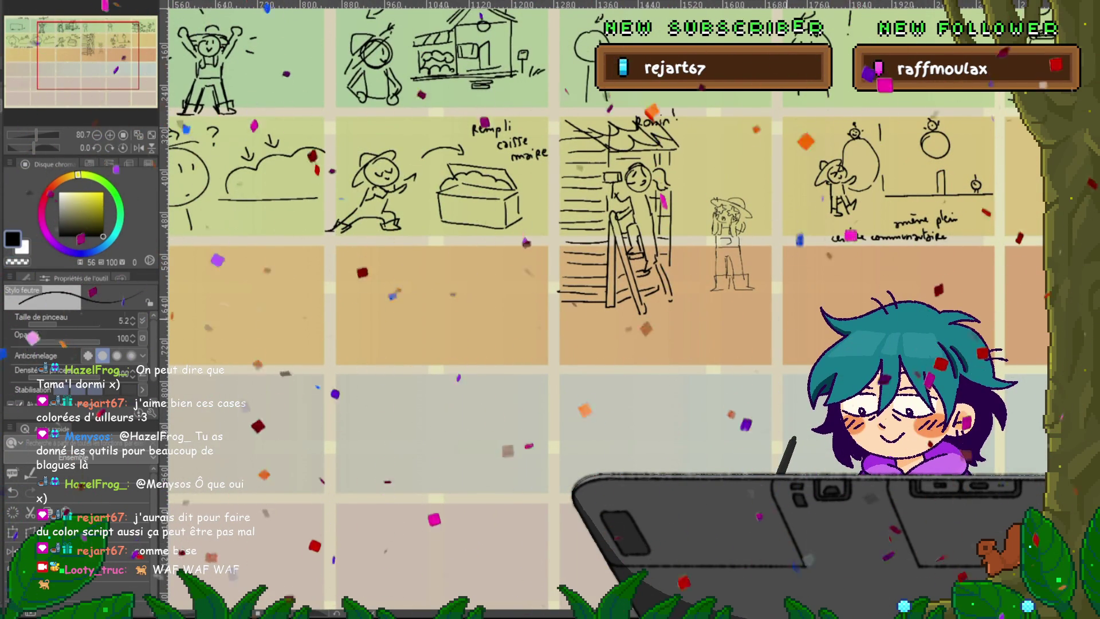
scroll(573, 287, right, 7)
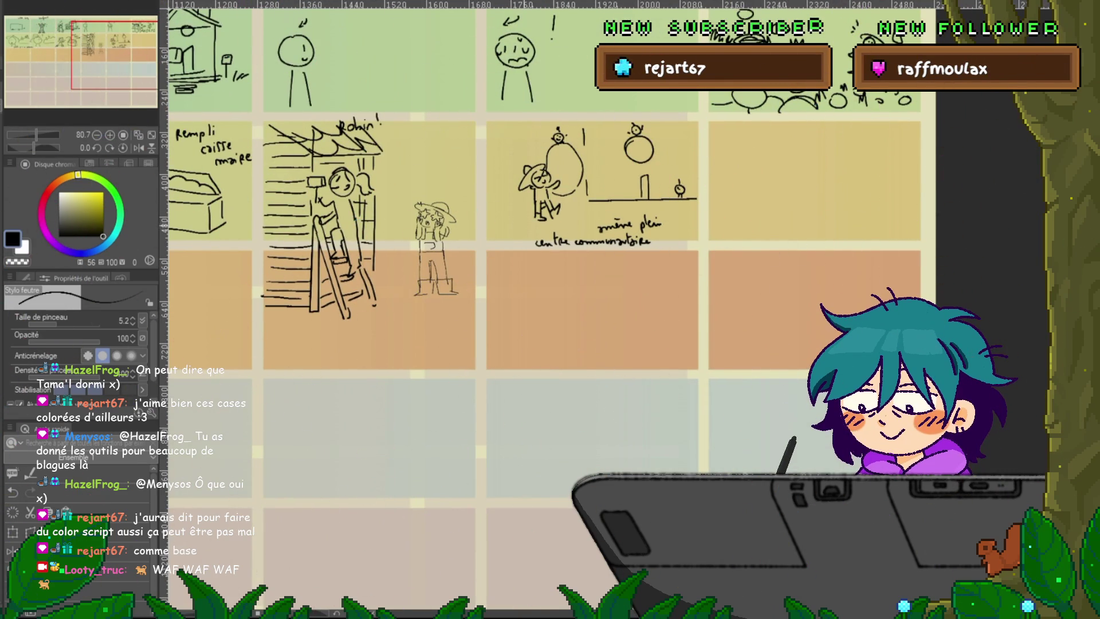
- Add an arrow and the words 'de' and 'trucs' so the caption reads 'amène plein de trucs centre communautaire'
drag(579, 227, 576, 232)
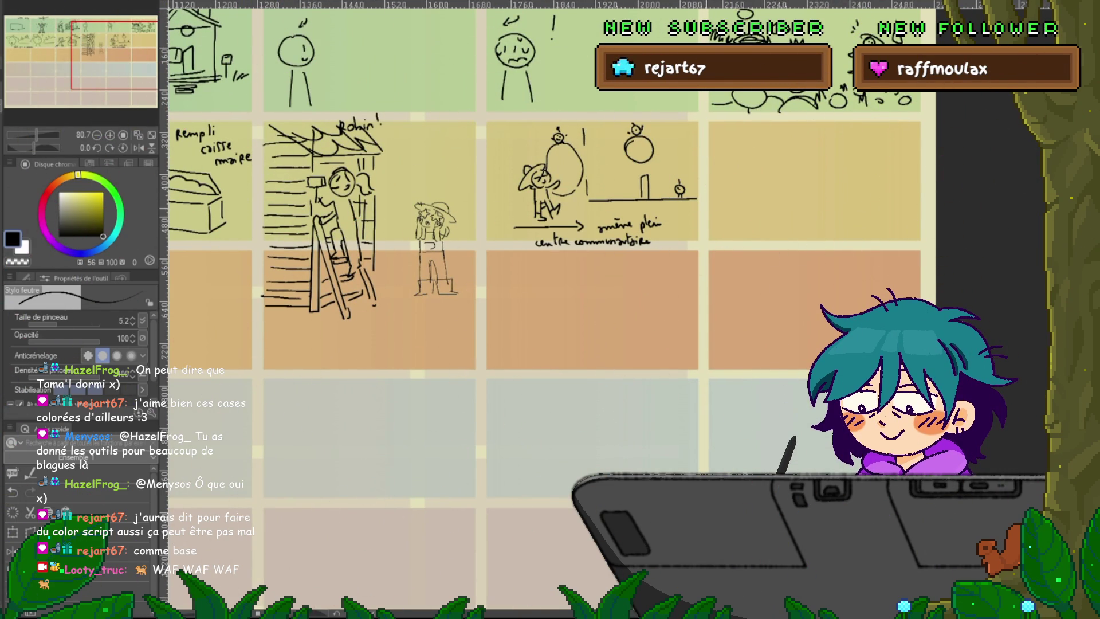
drag(666, 226, 671, 223)
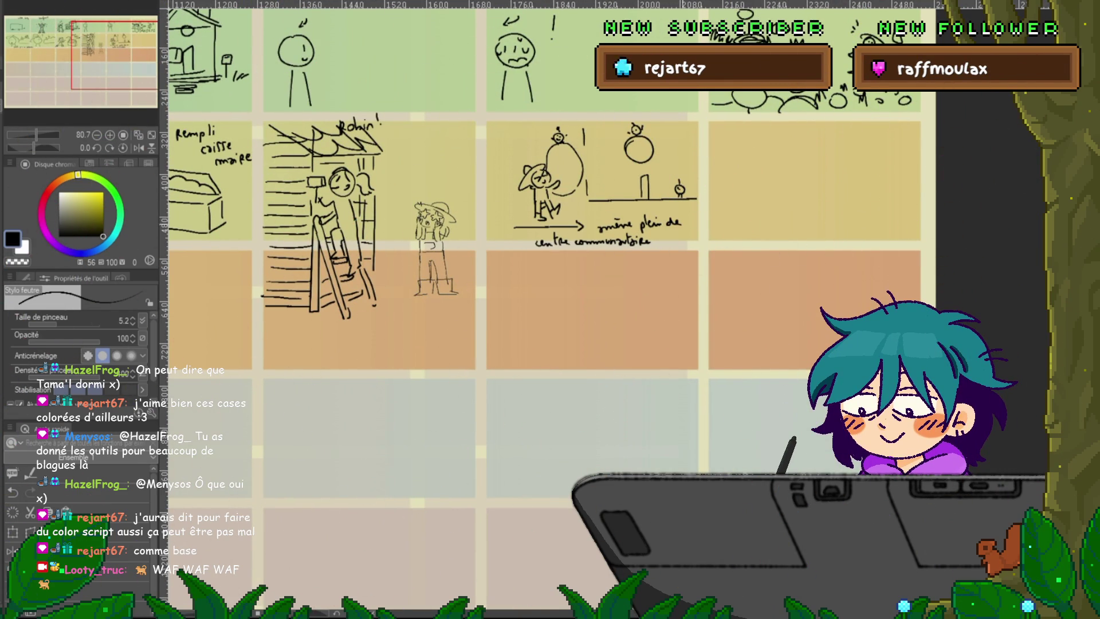
drag(503, 236, 524, 243)
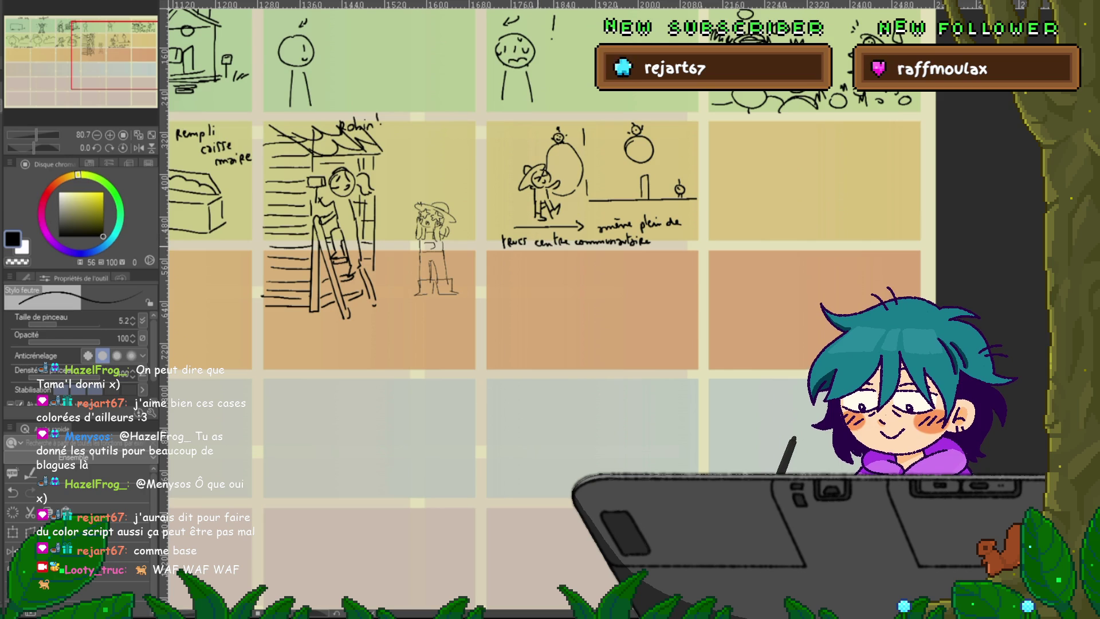
- Write 'Robin' with a small star beside the roof sketch
drag(458, 287, 699, 242)
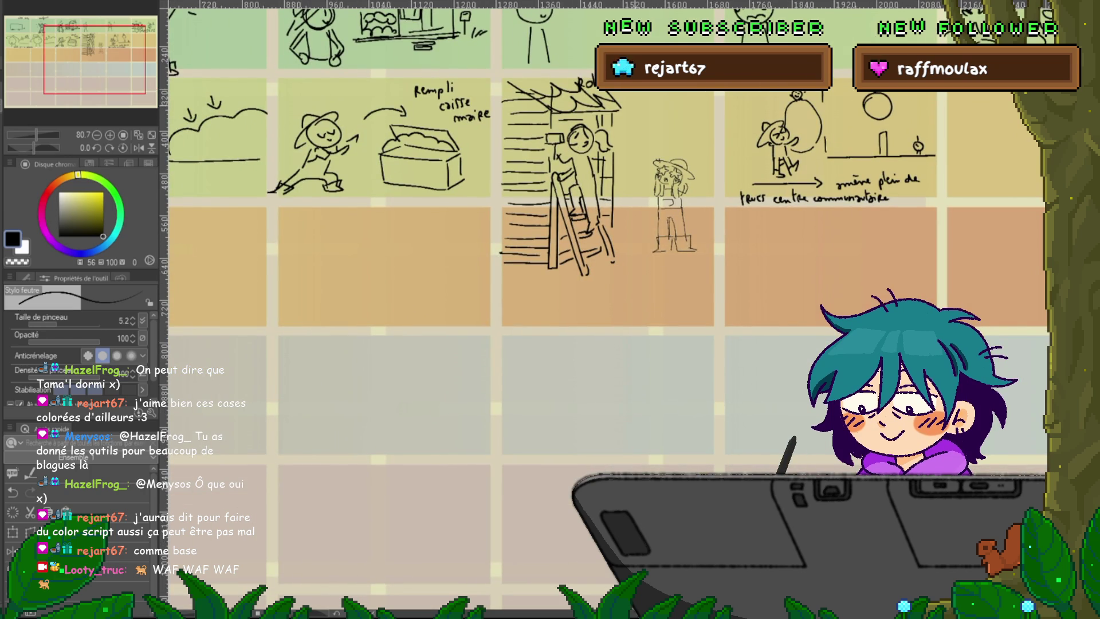
click(631, 107)
drag(633, 104, 661, 105)
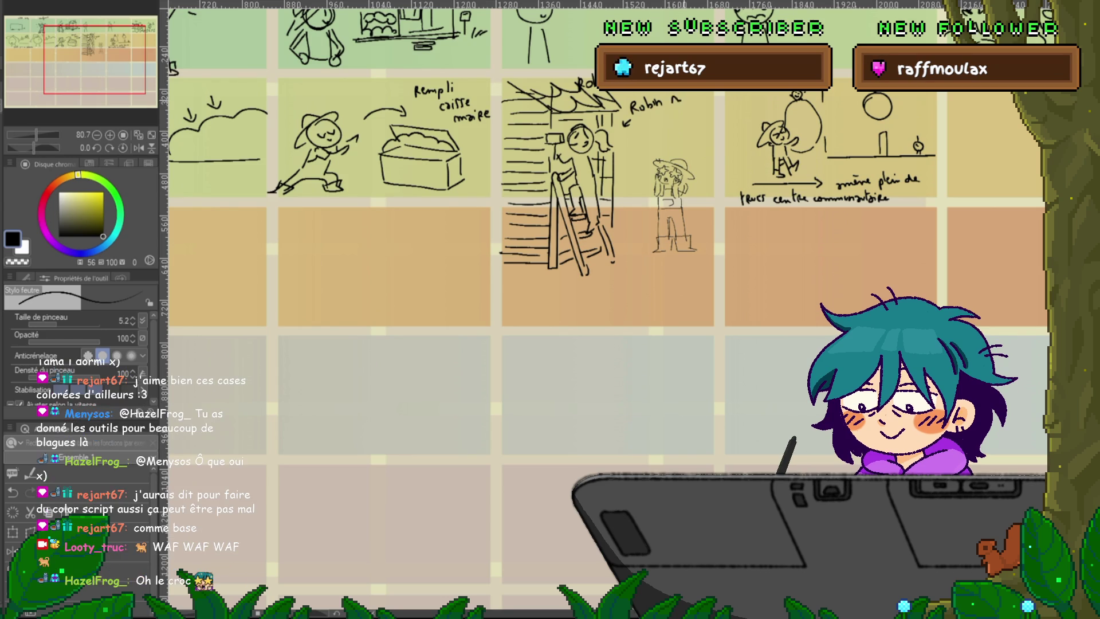
drag(674, 100, 684, 106)
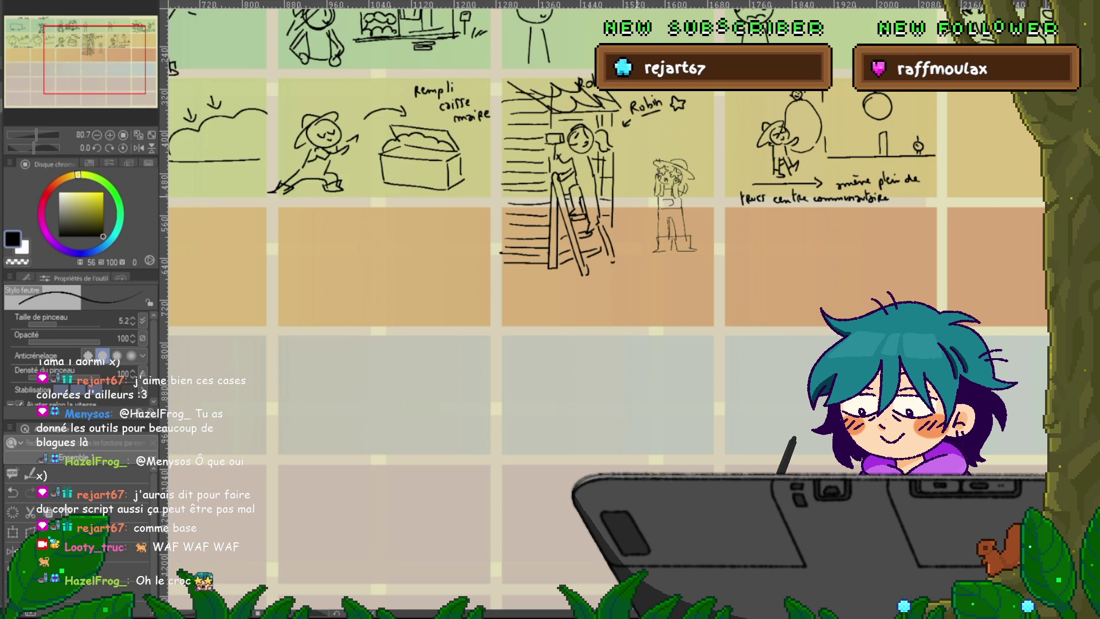
drag(516, 286, 670, 297)
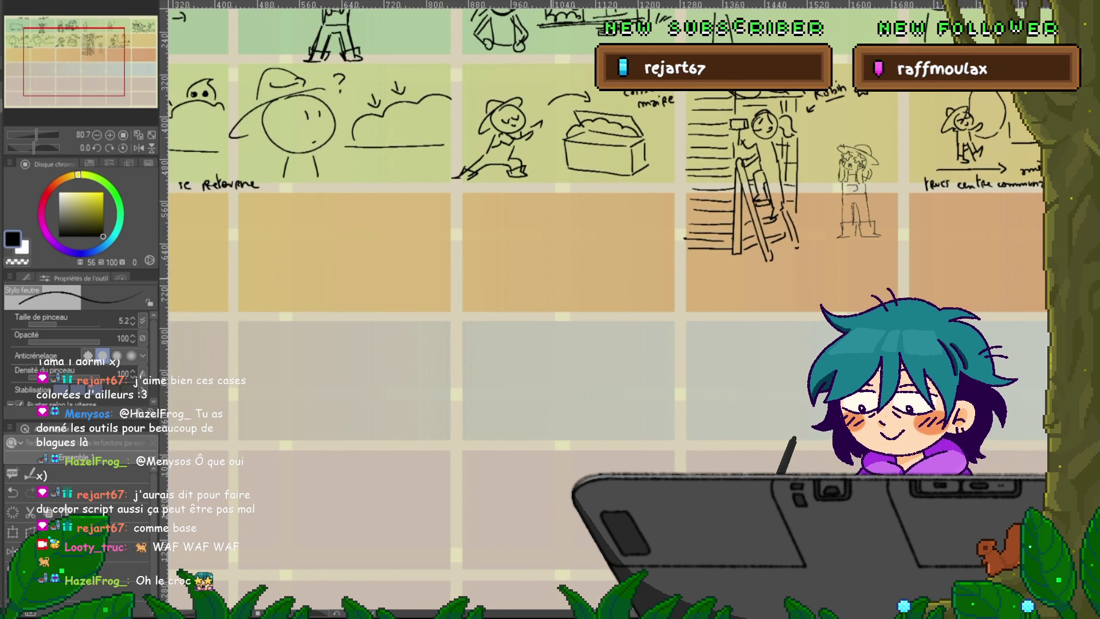
- Letter the camera-move label above the leftward arrow over the worried stick figure
drag(516, 286, 699, 300)
mouse_move(558, 115)
mouse_down()
mouse_move(564, 128)
mouse_move(573, 115)
mouse_up()
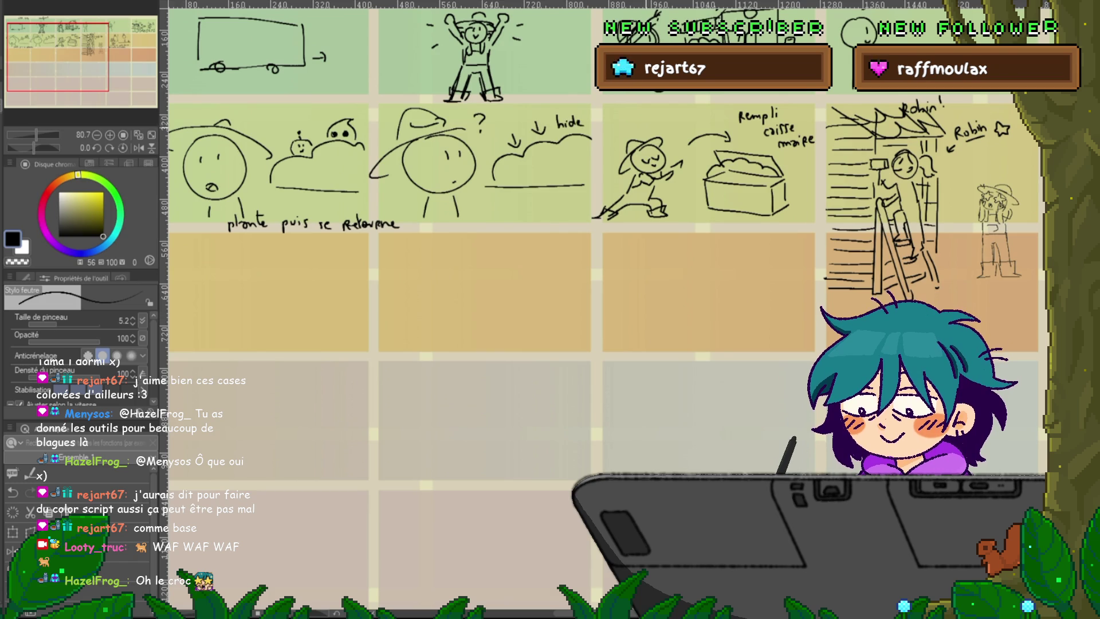
drag(516, 286, 418, 457)
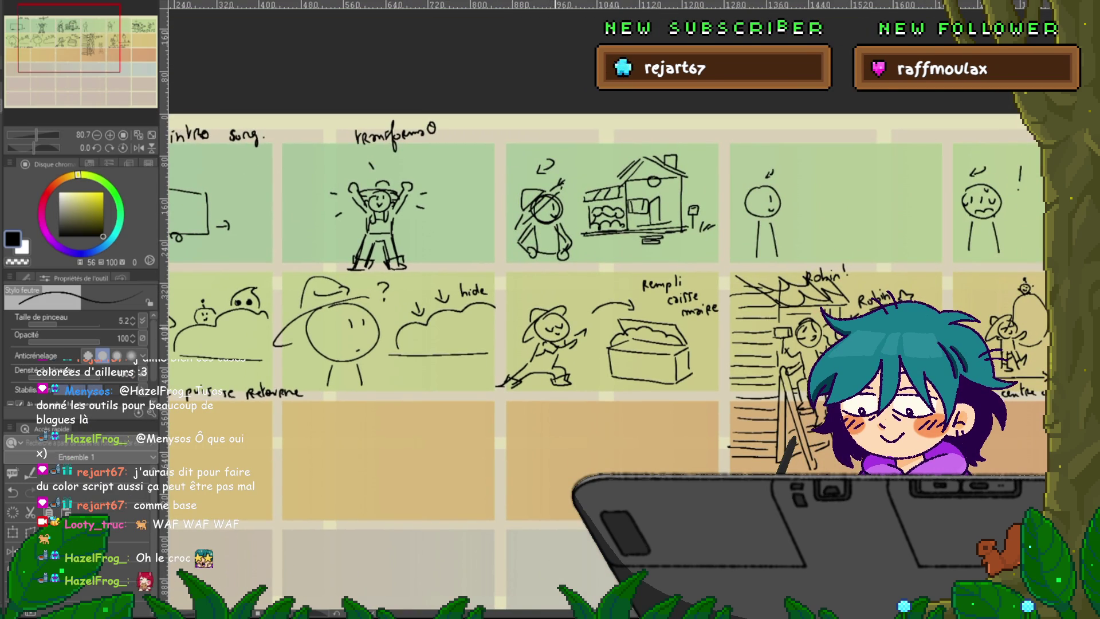
mouse_move(860, 344)
mouse_down()
mouse_move(622, 300)
mouse_move(192, 303)
mouse_up()
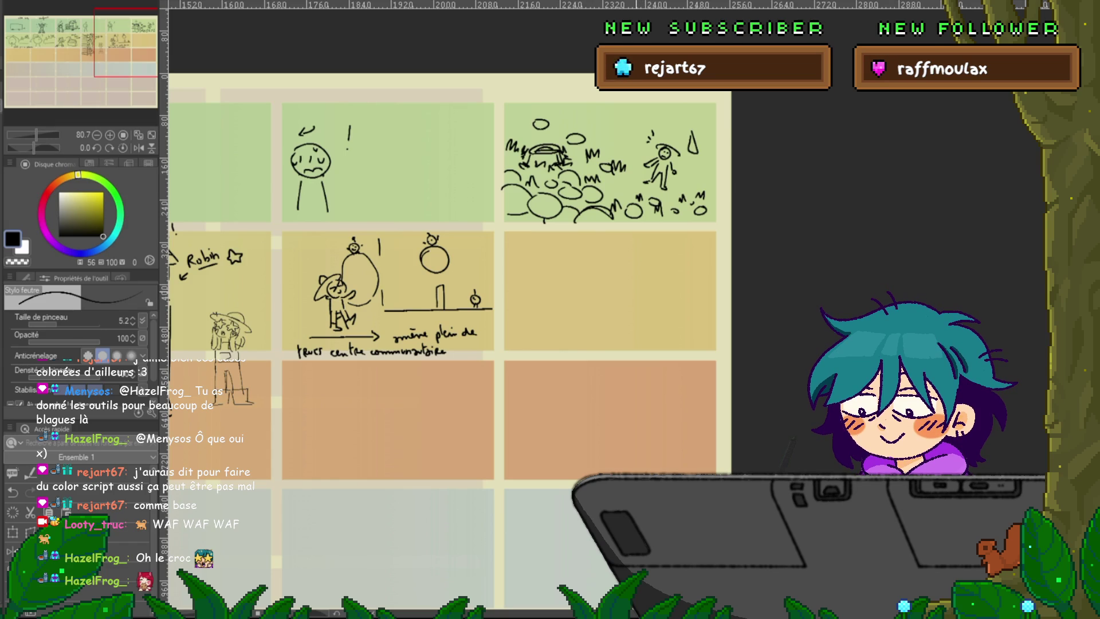
drag(401, 287, 639, 247)
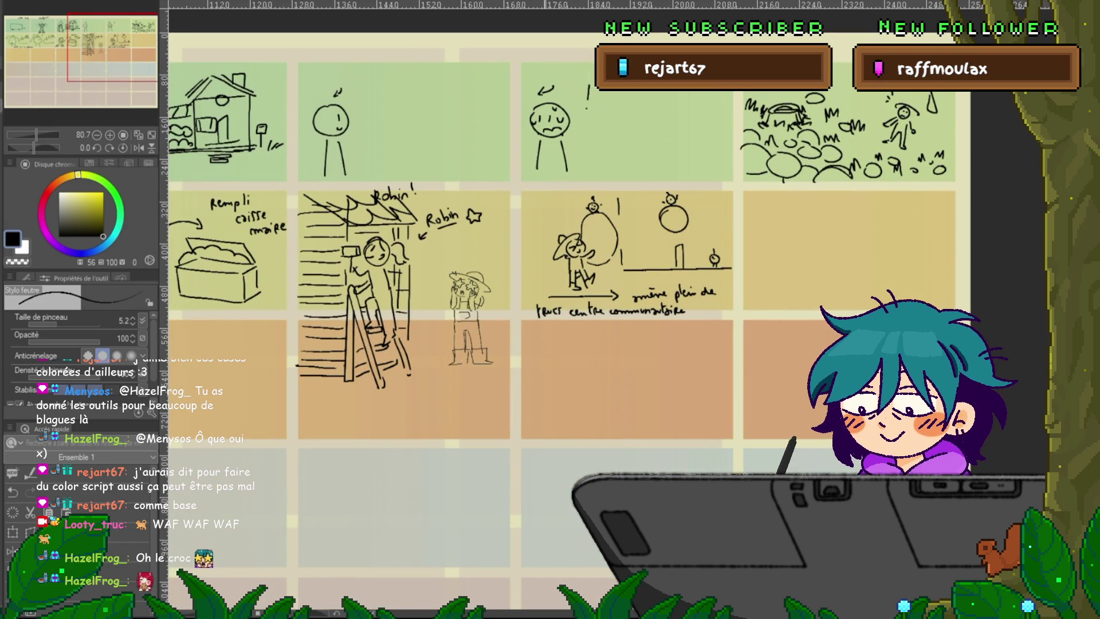
drag(458, 286, 538, 270)
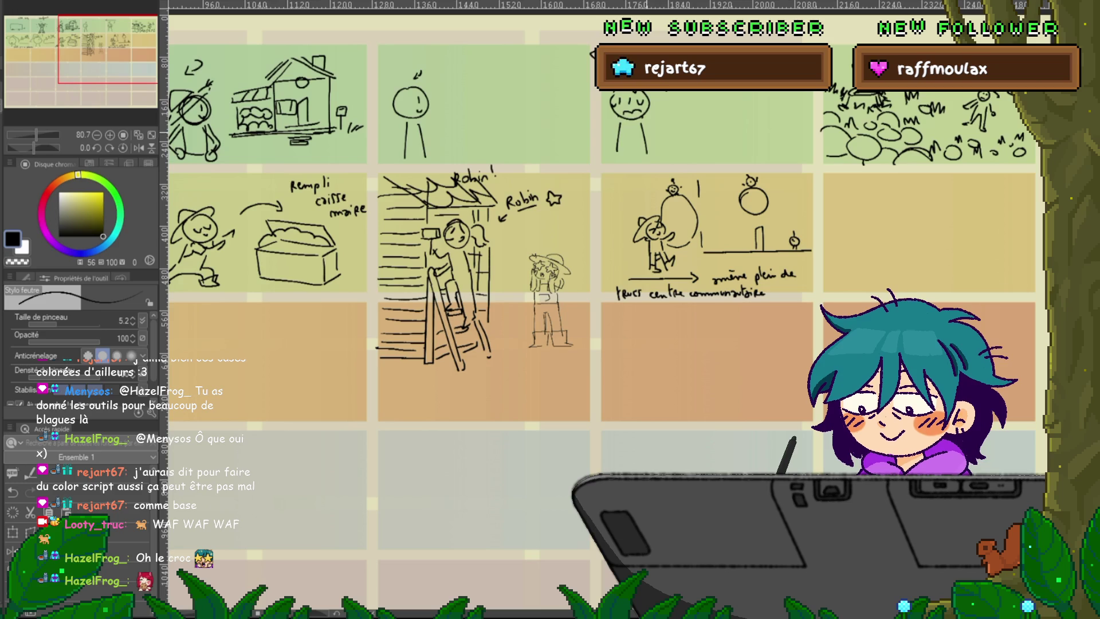
drag(539, 269, 361, 315)
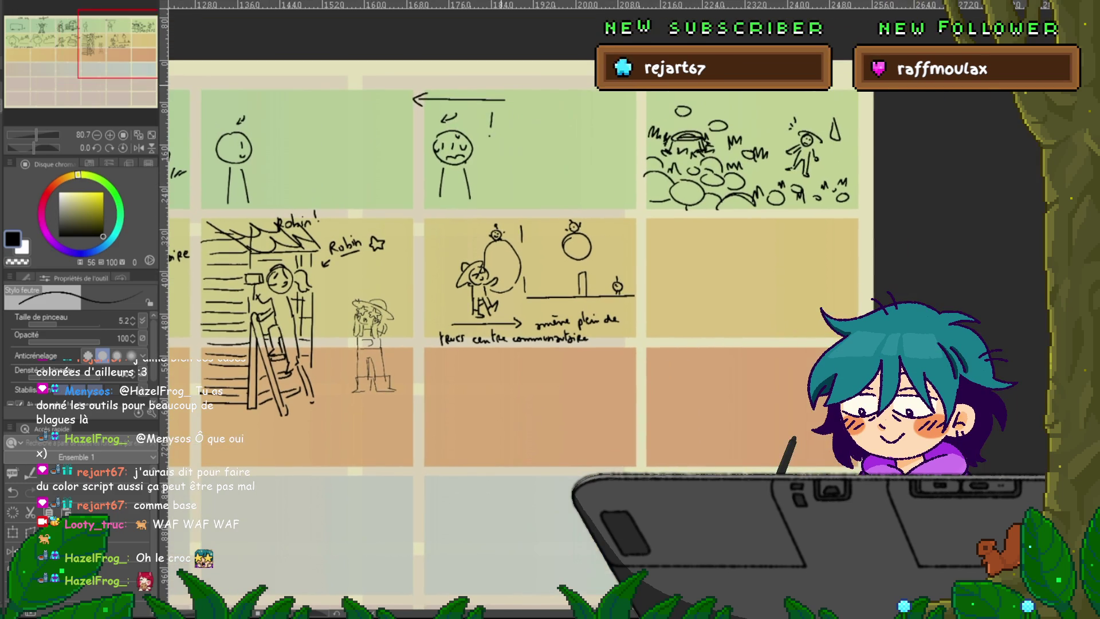
drag(488, 95, 497, 95)
- Add a stroke inside the truck in the first panel
mouse_move(229, 344)
mouse_down()
mouse_move(556, 367)
mouse_move(796, 349)
mouse_move(948, 284)
mouse_up()
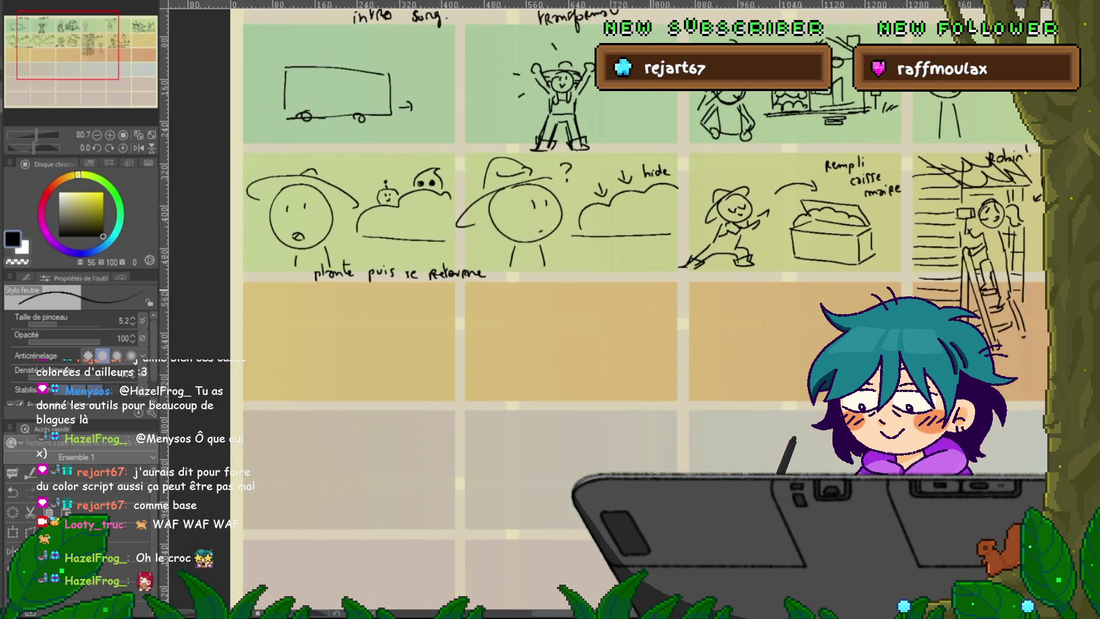
drag(573, 286, 556, 357)
mouse_move(368, 148)
mouse_down()
mouse_move(366, 177)
mouse_move(325, 157)
mouse_move(327, 168)
mouse_up()
mouse_move(859, 286)
mouse_down()
mouse_move(630, 218)
mouse_move(250, 213)
mouse_move(228, 201)
mouse_up()
drag(516, 229, 383, 225)
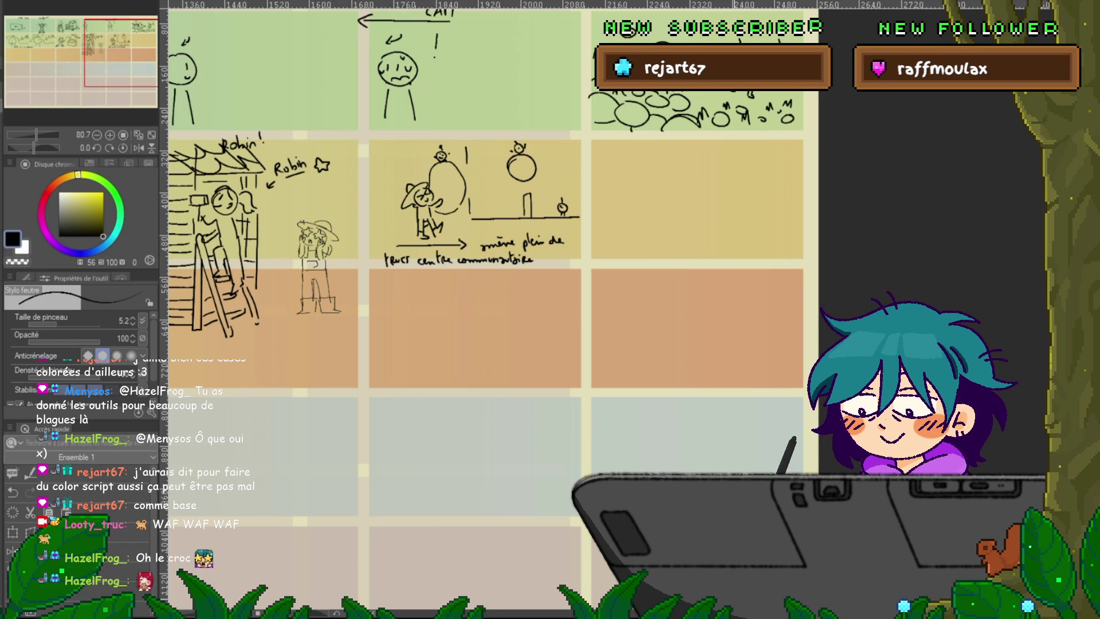
scroll(492, 258, left, 10)
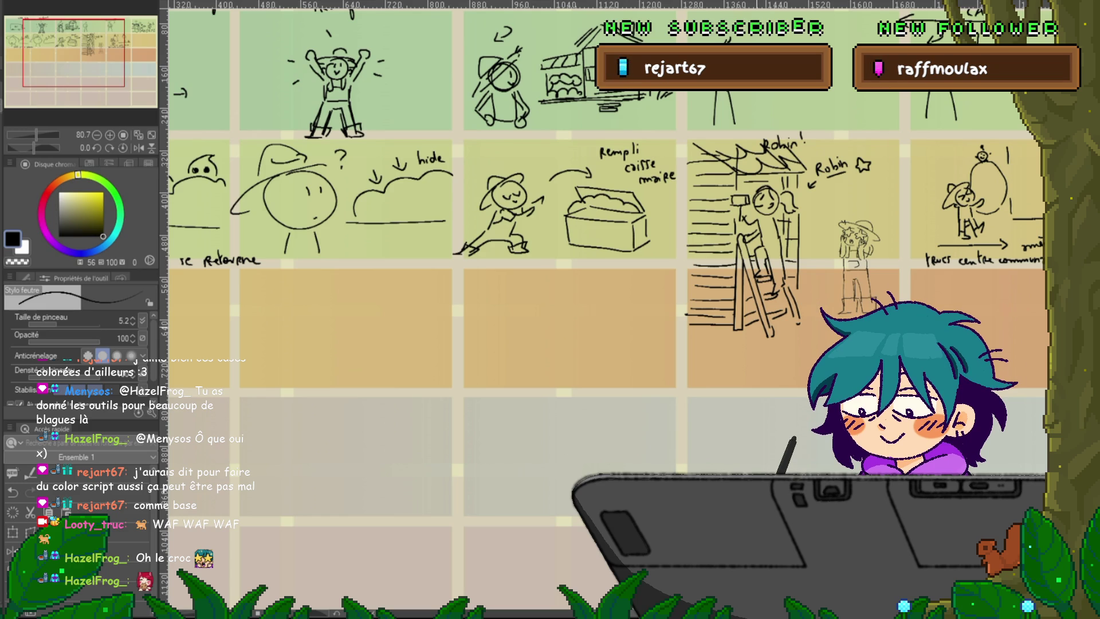
key(ctrl+minus)
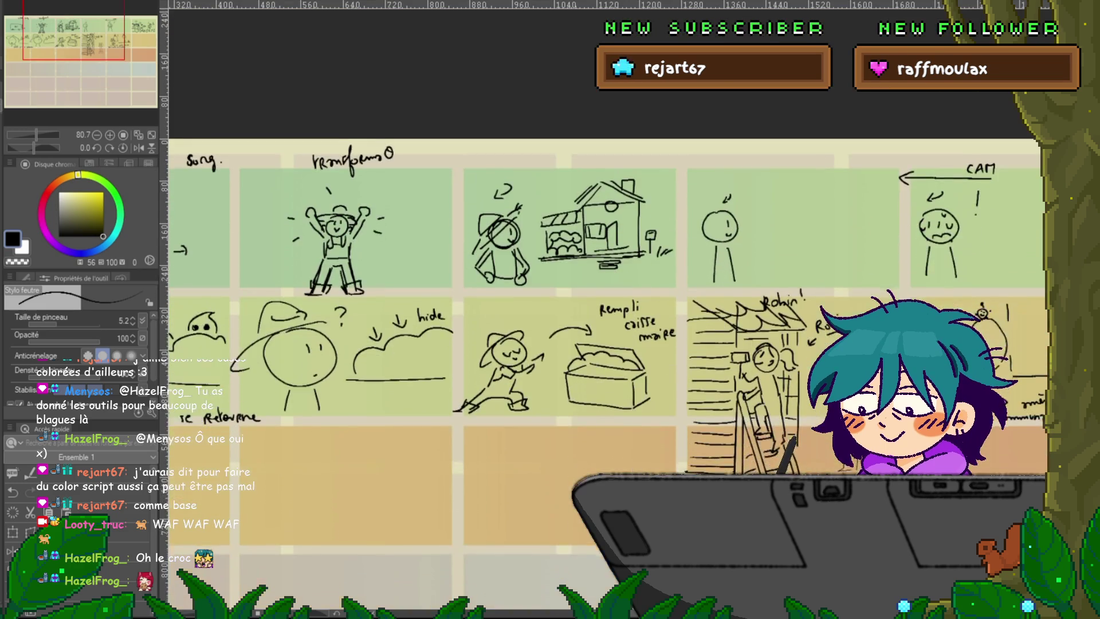
key(ctrl+plus)
scroll(608, 309, down, 3)
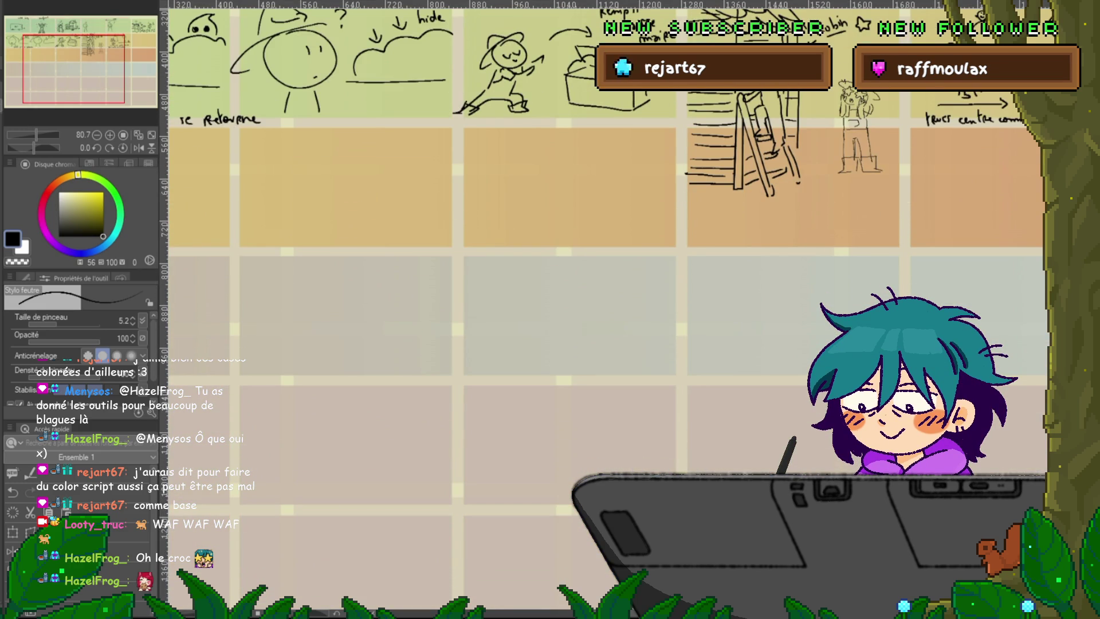
scroll(607, 309, left, 3)
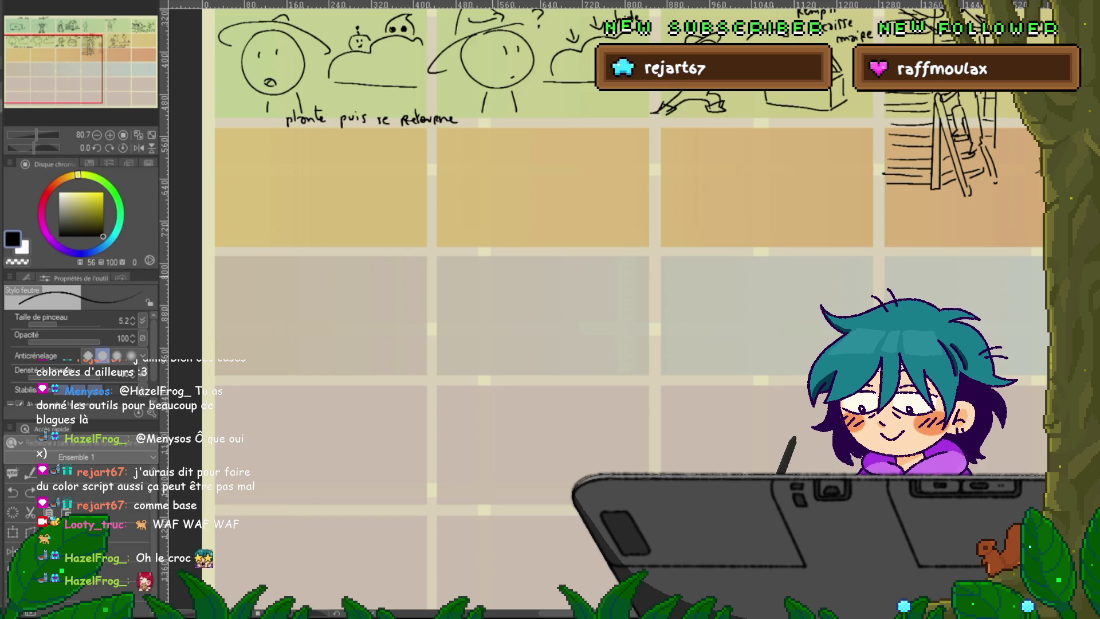
scroll(607, 309, down, 3)
scroll(607, 309, up, 3)
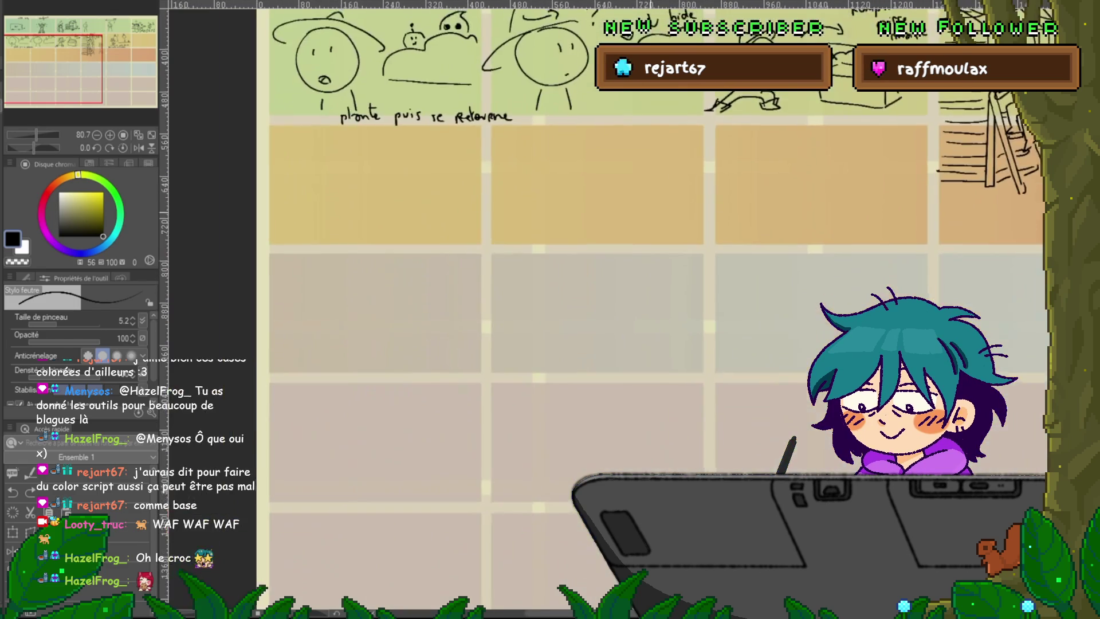
scroll(607, 310, down, 3)
scroll(607, 310, up, 3)
scroll(607, 309, down, 3)
scroll(607, 309, down, 3)
scroll(607, 309, left, 5)
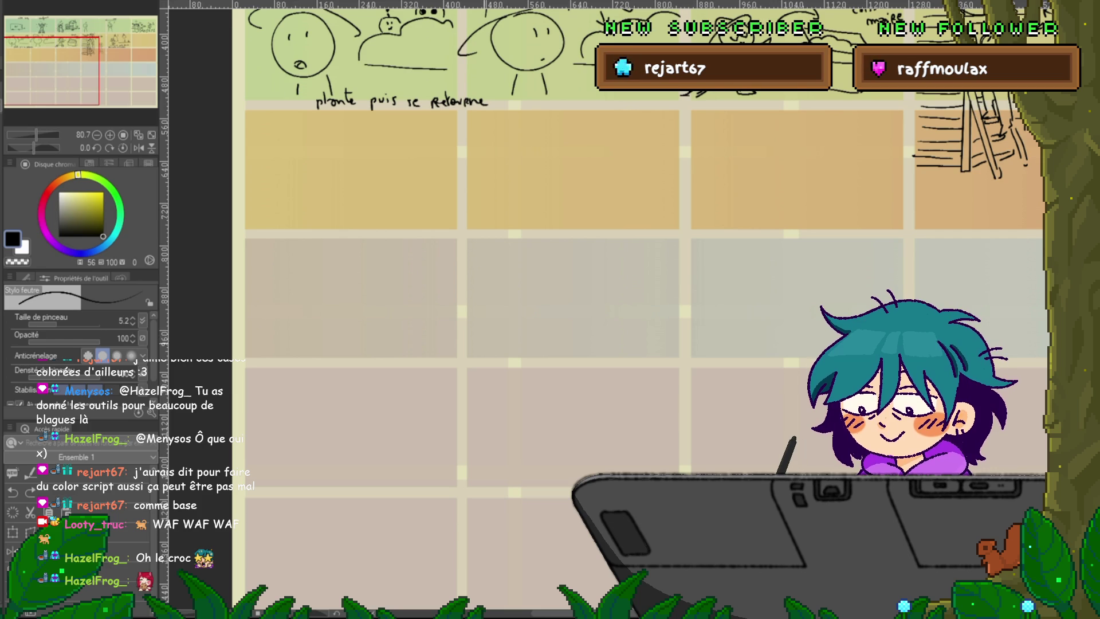
scroll(573, 230, up, 1)
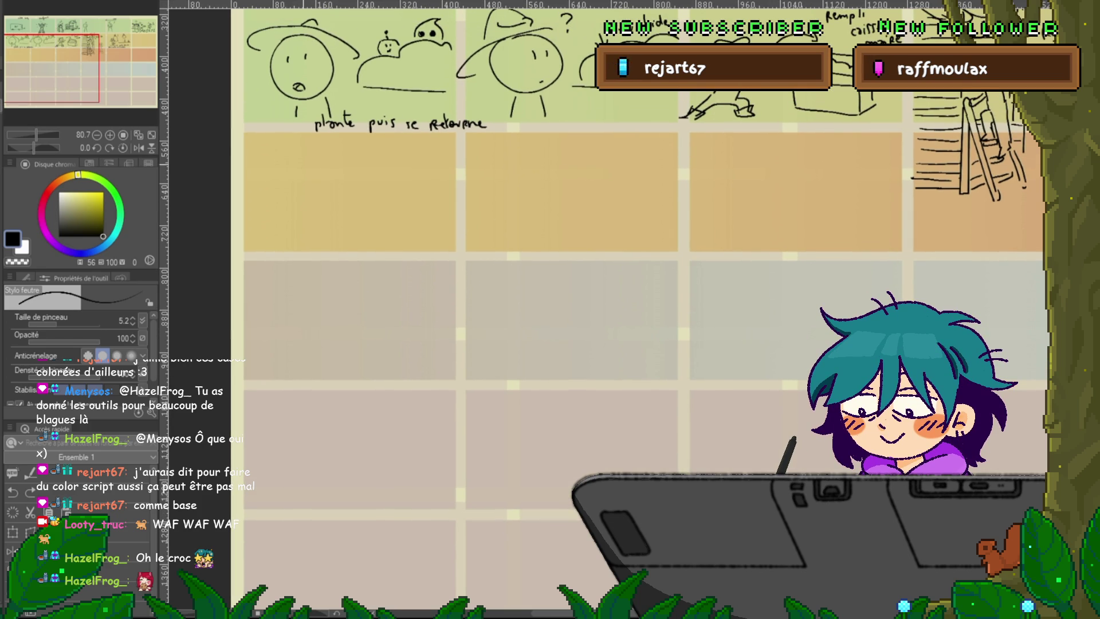
- Draw a tree with a trunk and scalloped foliage in the first orange panel
mouse_move(296, 159)
mouse_down()
mouse_move(299, 229)
mouse_move(320, 231)
mouse_move(317, 156)
mouse_up()
drag(250, 137, 326, 168)
drag(278, 139, 327, 155)
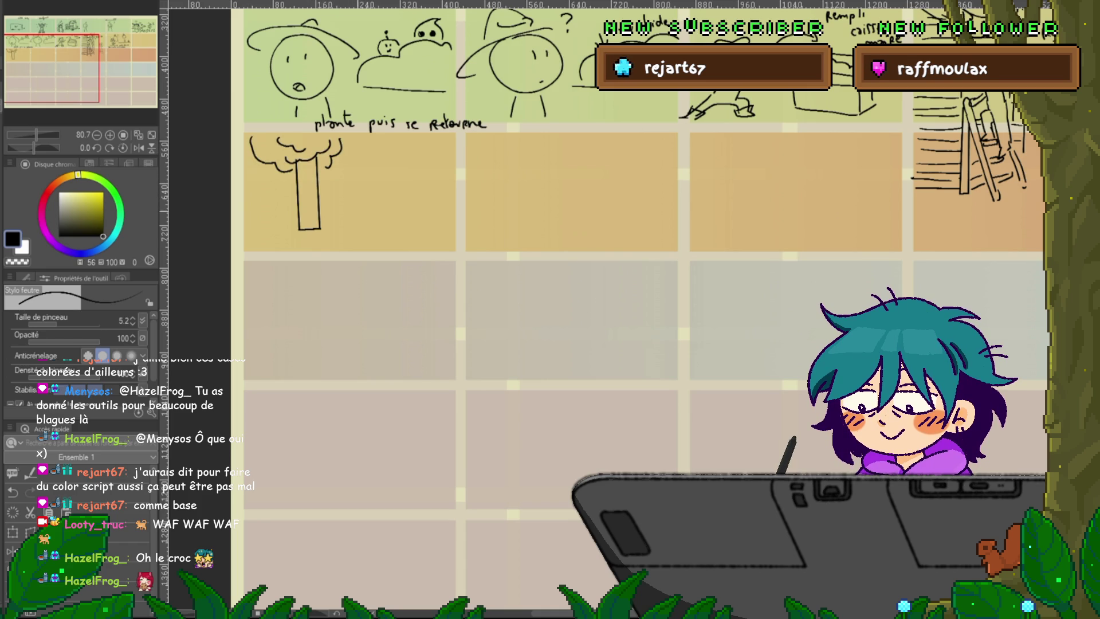
scroll(573, 310, down, 2)
- Write the row labels Axe, seau and bêche in the left column, undoing a misspelling
mouse_move(376, 167)
mouse_down()
mouse_move(383, 184)
mouse_move(403, 168)
mouse_move(412, 182)
mouse_move(384, 172)
mouse_move(394, 183)
mouse_move(411, 177)
mouse_up()
key(ctrl+z)
key(ctrl+z)
key(ctrl+z)
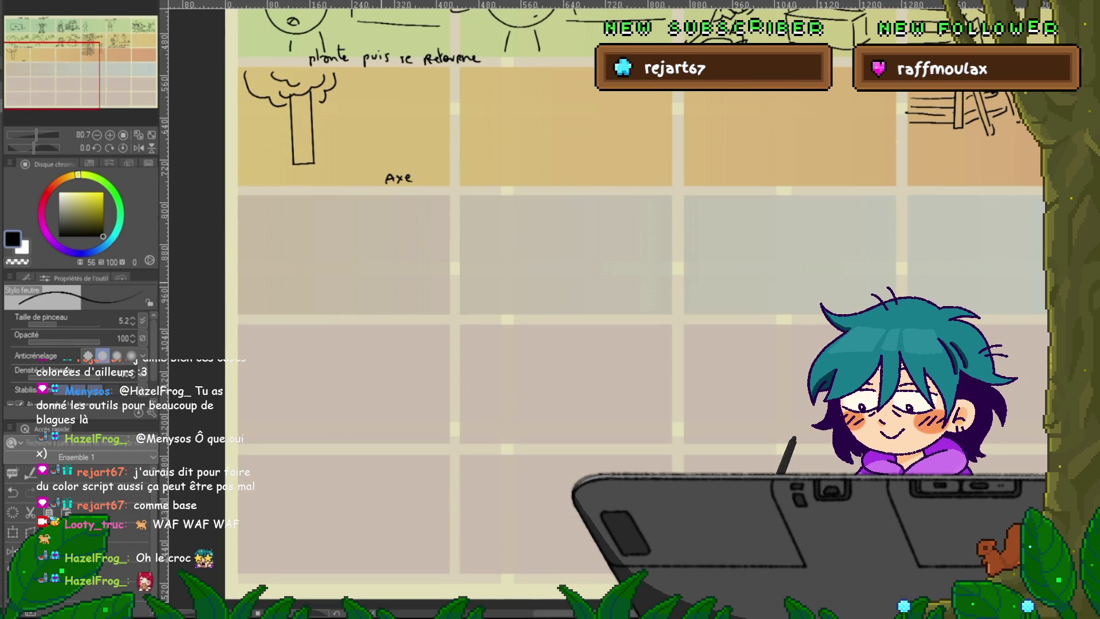
mouse_move(388, 304)
mouse_down()
mouse_move(384, 312)
mouse_move(405, 305)
mouse_up()
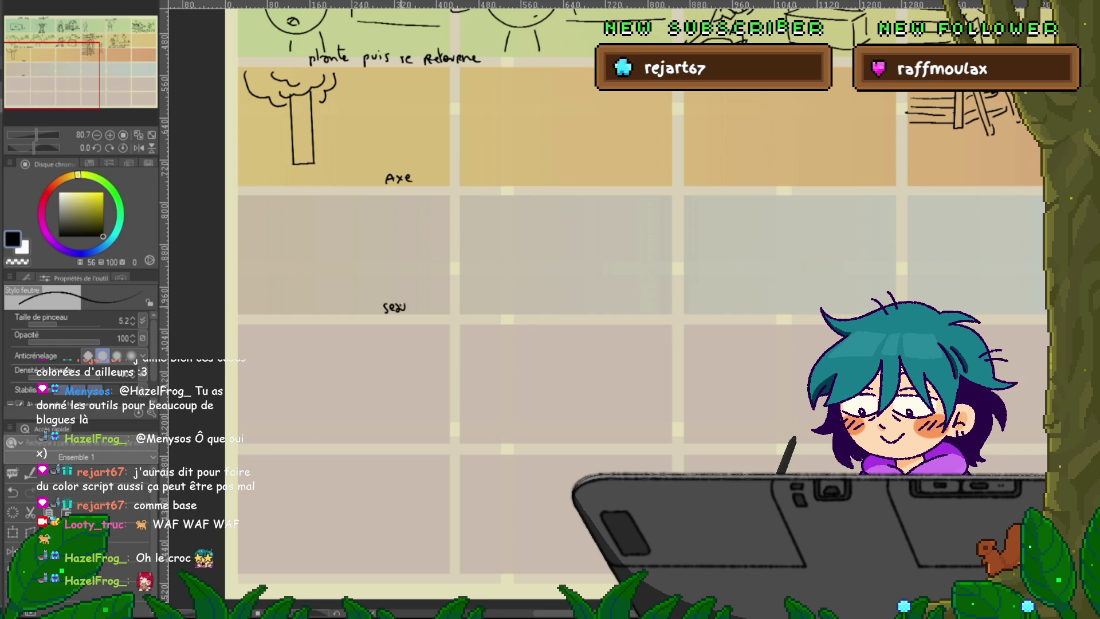
mouse_move(390, 430)
mouse_down()
mouse_move(391, 441)
mouse_move(405, 439)
mouse_move(411, 425)
mouse_up()
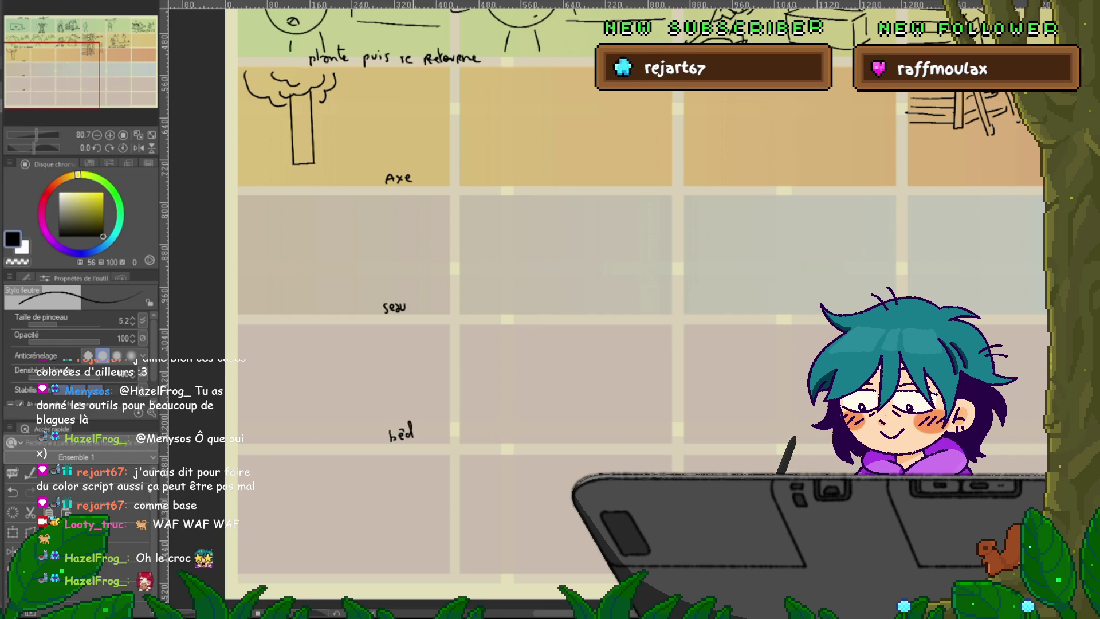
drag(401, 287, 375, 203)
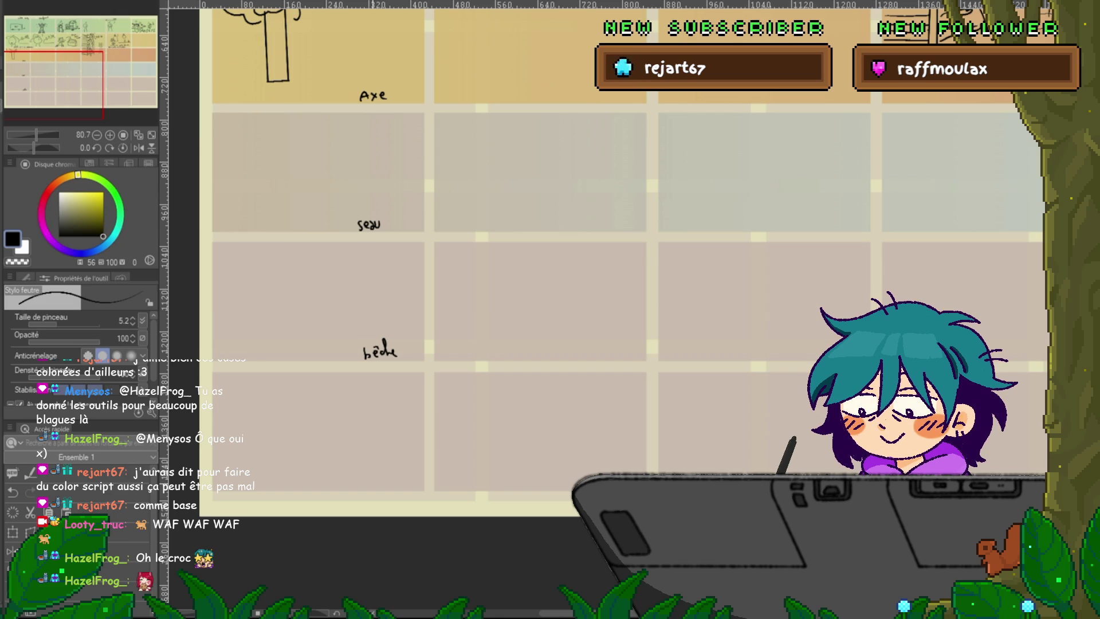
- Write the mine label and a note above it in the bottom-left panel
mouse_move(371, 480)
mouse_down()
mouse_move(373, 493)
mouse_move(404, 475)
mouse_up()
key(ctrl+z)
key(ctrl+z)
key(ctrl+z)
drag(376, 481, 393, 479)
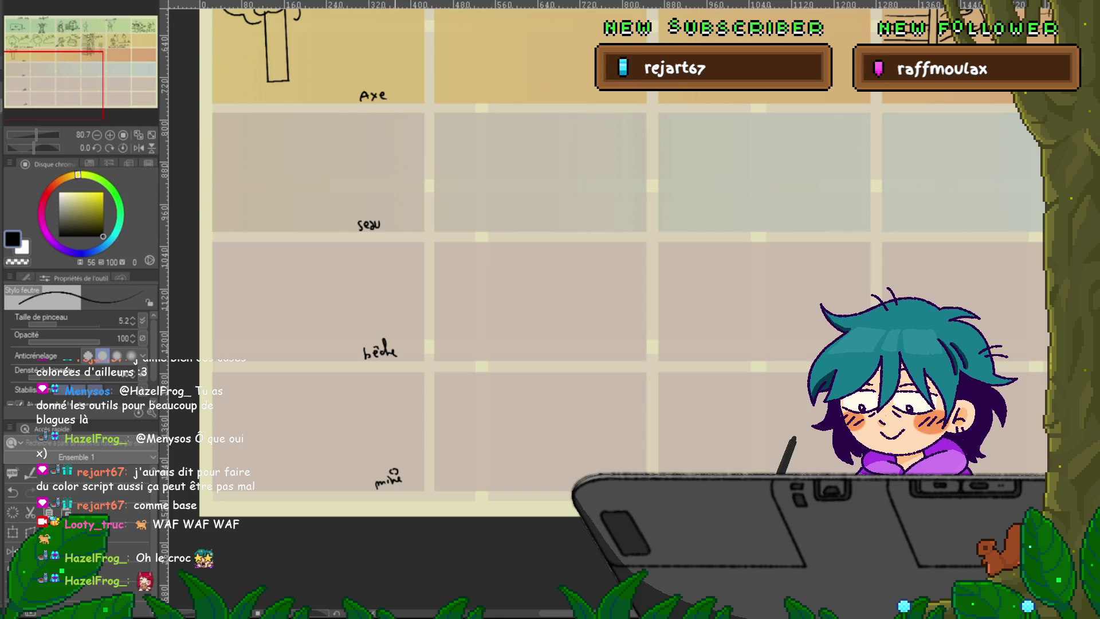
drag(392, 470, 407, 461)
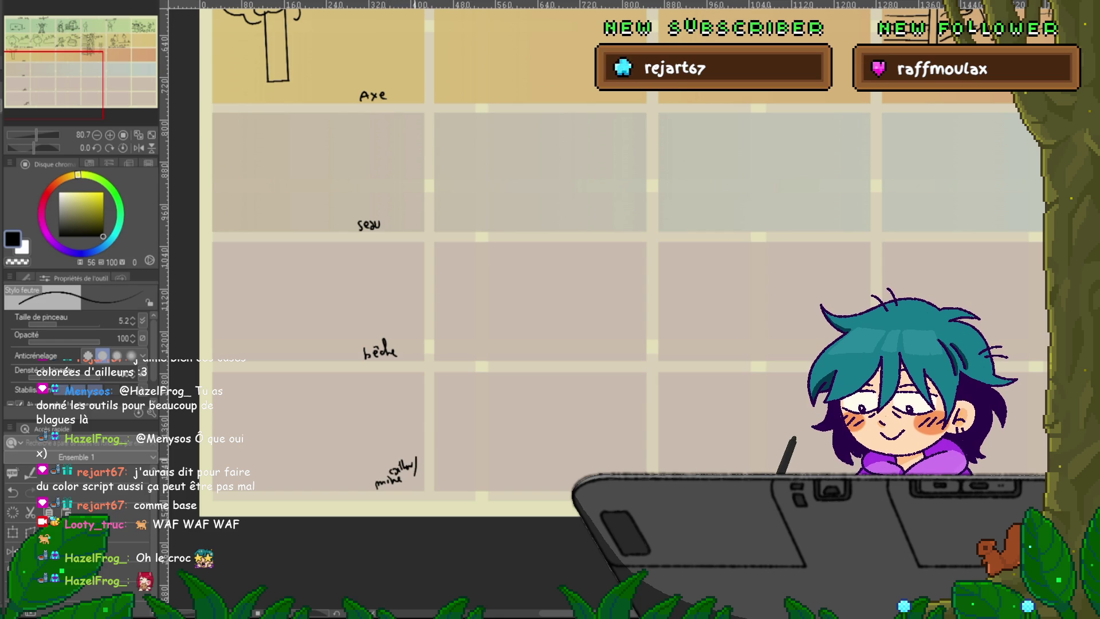
scroll(573, 286, up, 3)
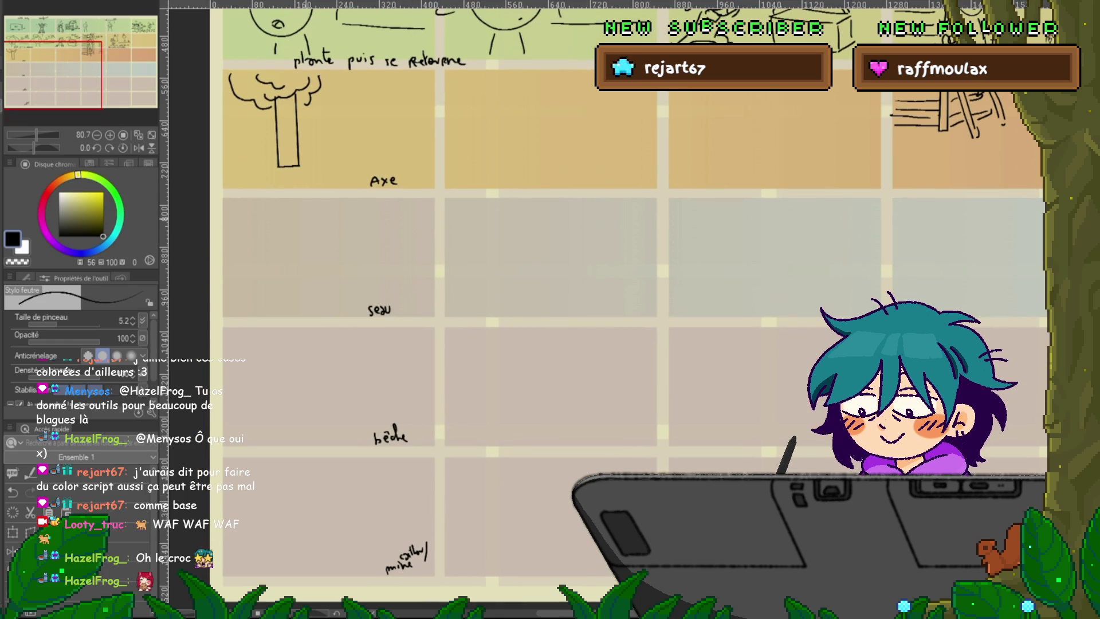
scroll(573, 287, up, 2)
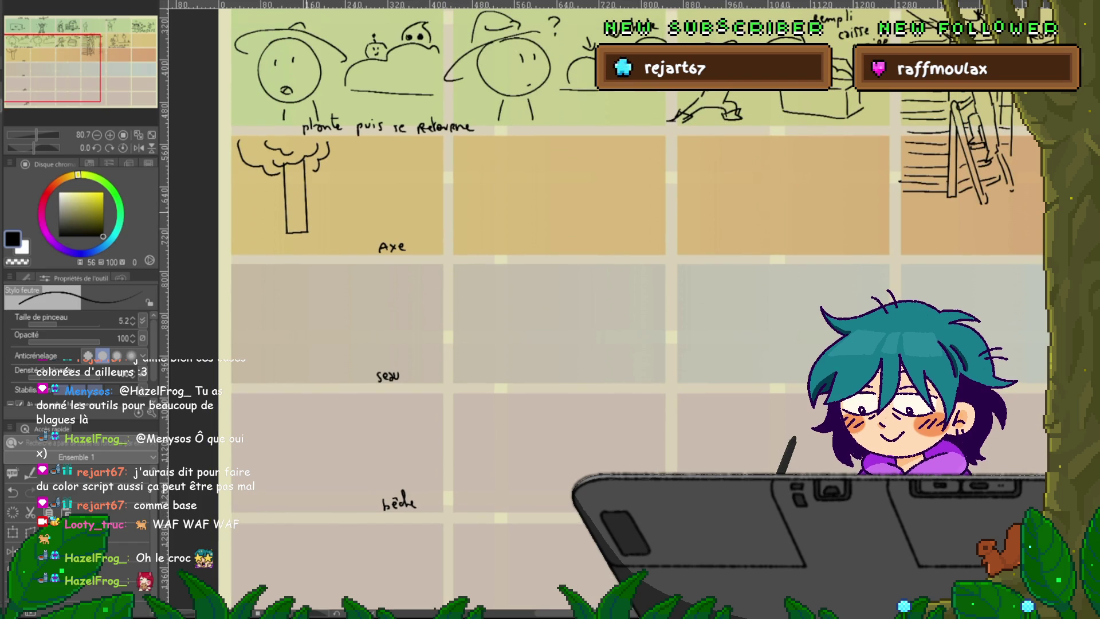
- Draw the axe handle against the trunk and the character's face, undoing the first leg strokes
drag(296, 219, 342, 182)
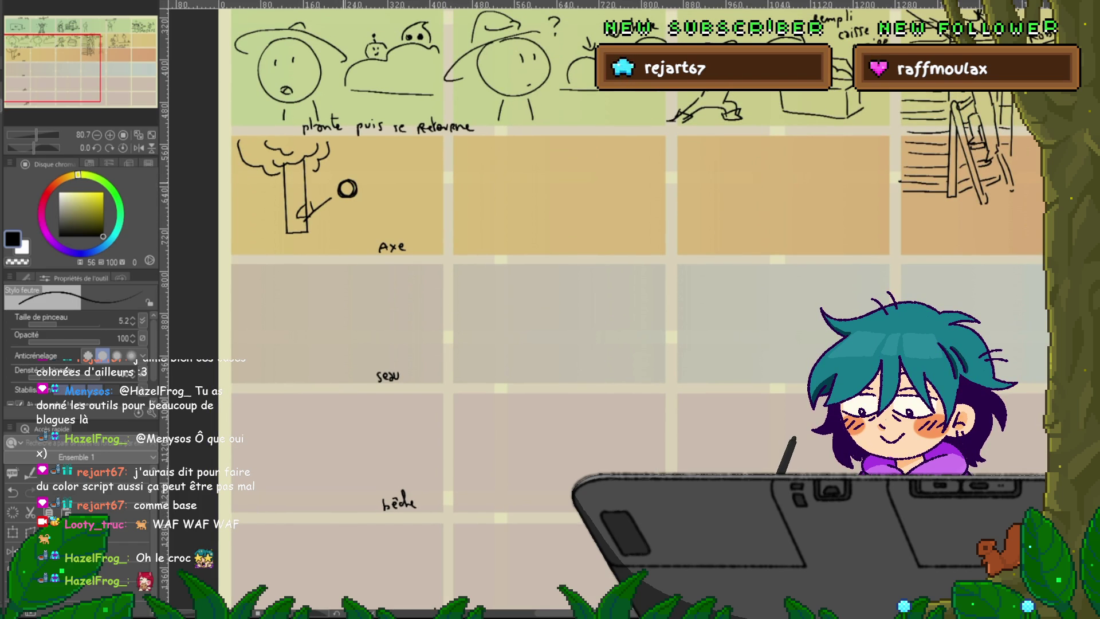
mouse_move(344, 186)
mouse_down()
mouse_move(350, 191)
mouse_move(338, 195)
mouse_up()
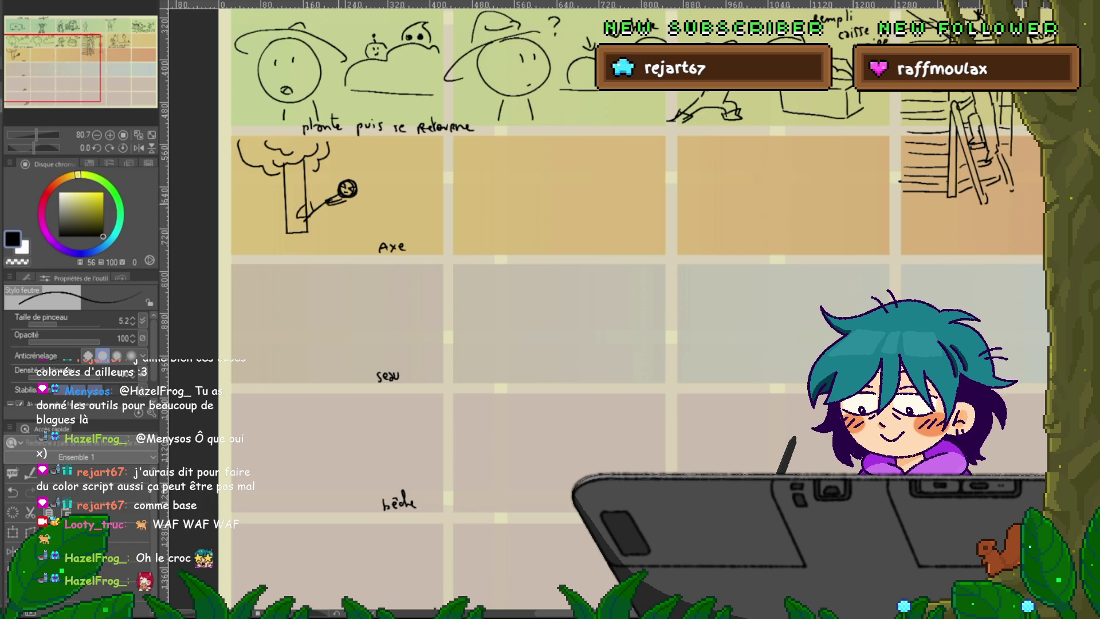
drag(338, 199, 332, 220)
drag(342, 200, 342, 228)
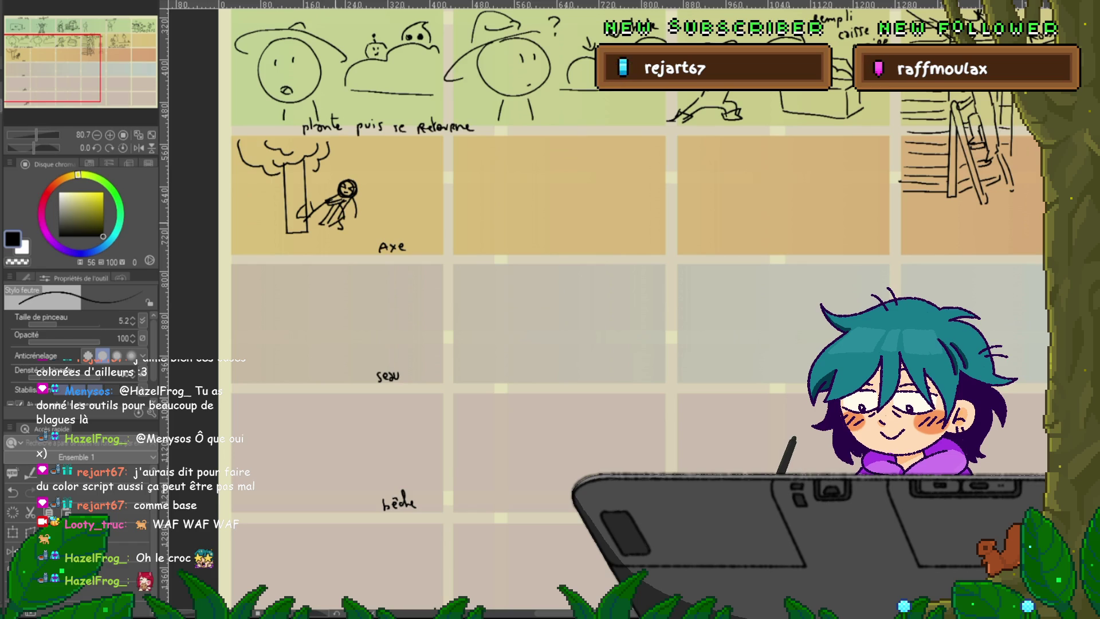
key(ctrl+z)
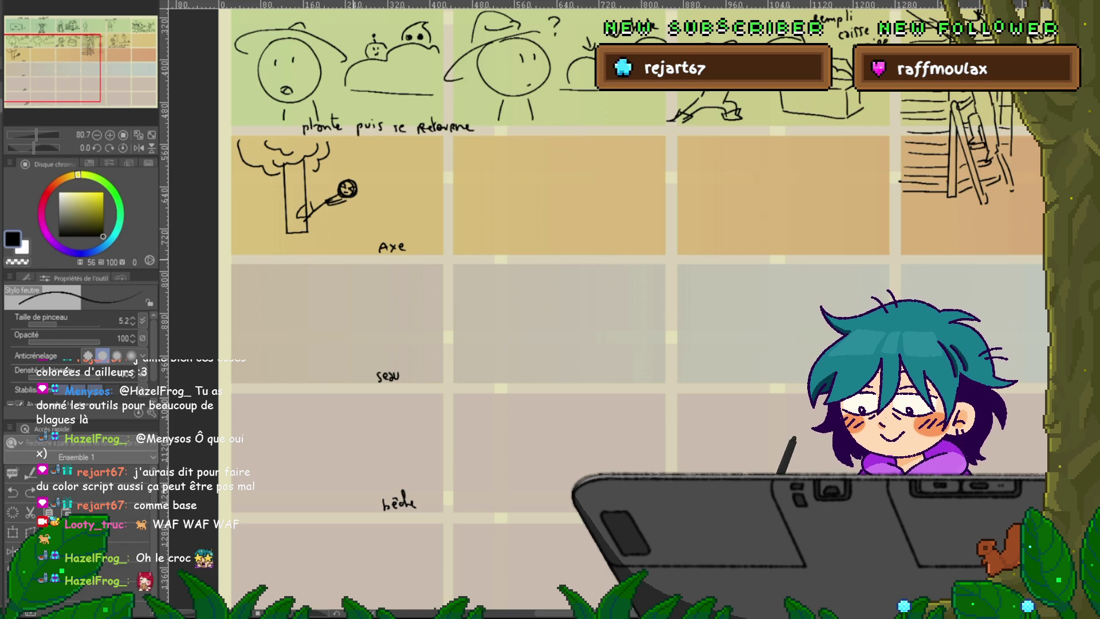
- Redraw the body and legs with a back foot, then add a hat and the axe blade
drag(354, 198, 357, 216)
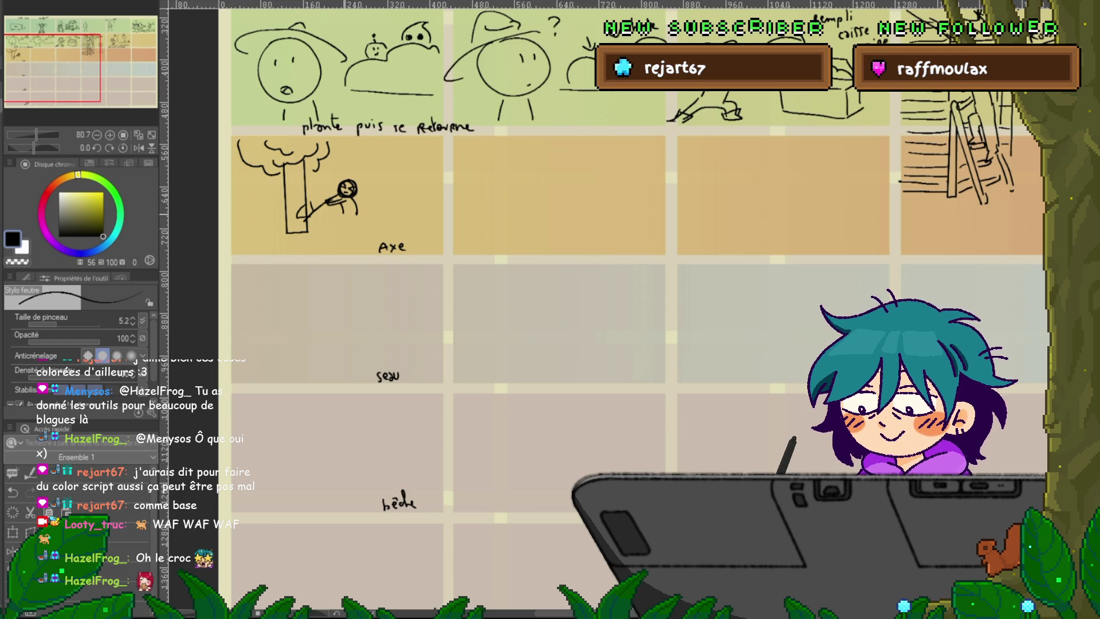
mouse_move(336, 218)
mouse_down()
mouse_move(343, 228)
mouse_move(366, 223)
mouse_up()
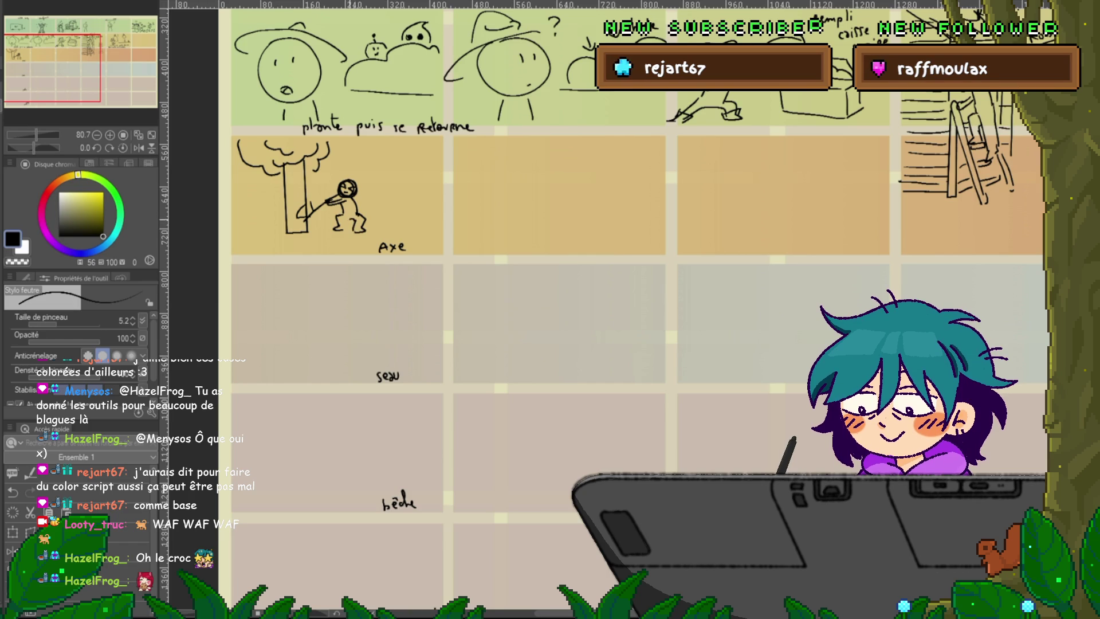
drag(334, 221, 342, 228)
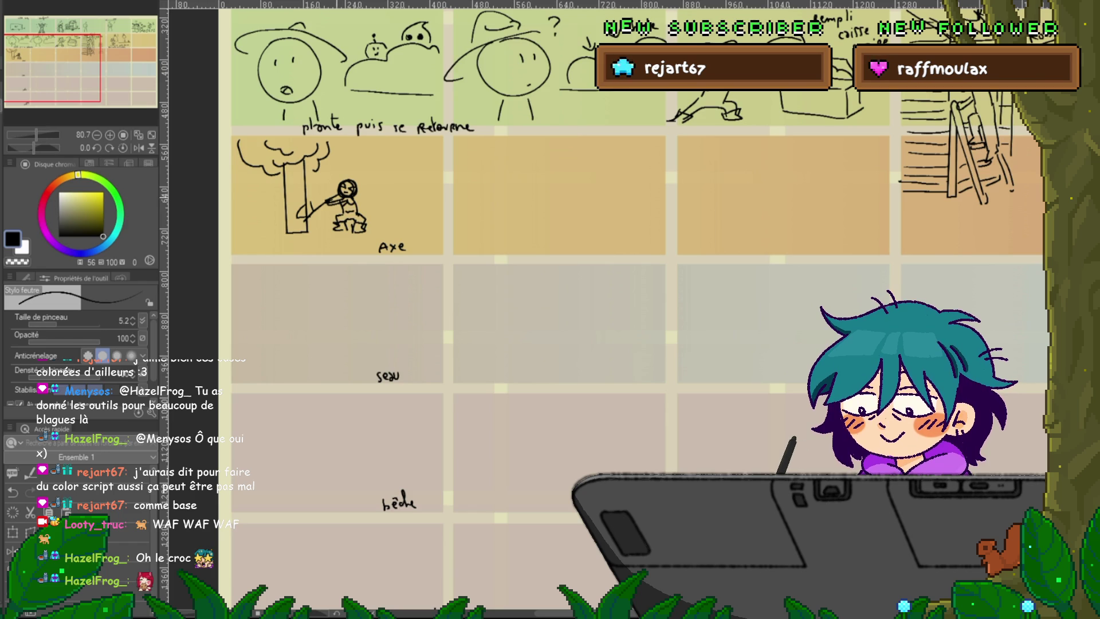
drag(338, 182, 367, 190)
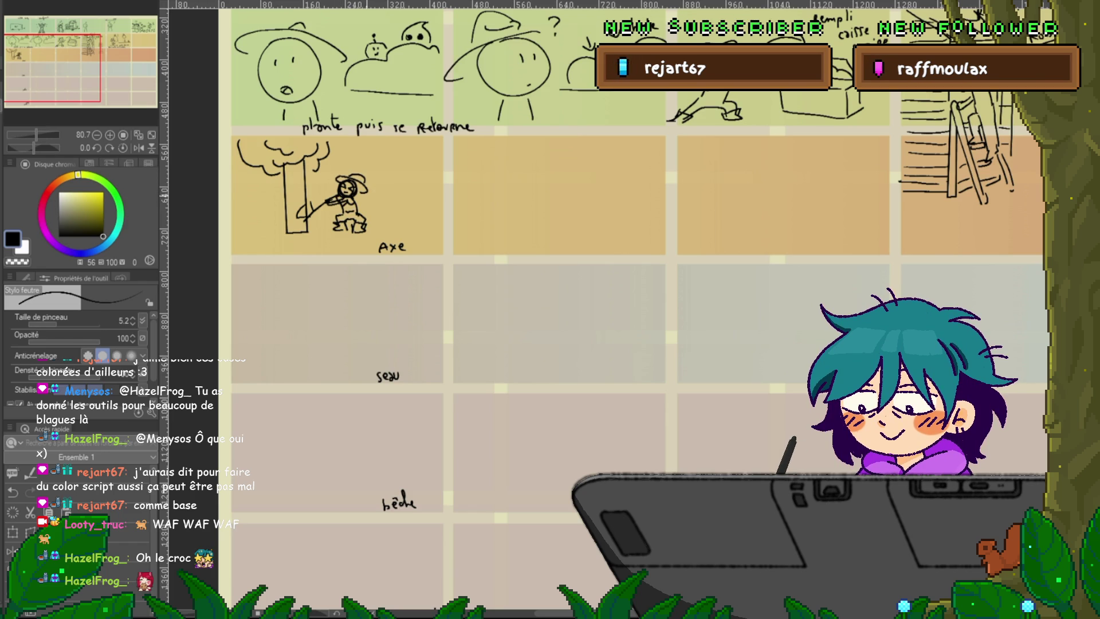
drag(292, 203, 303, 213)
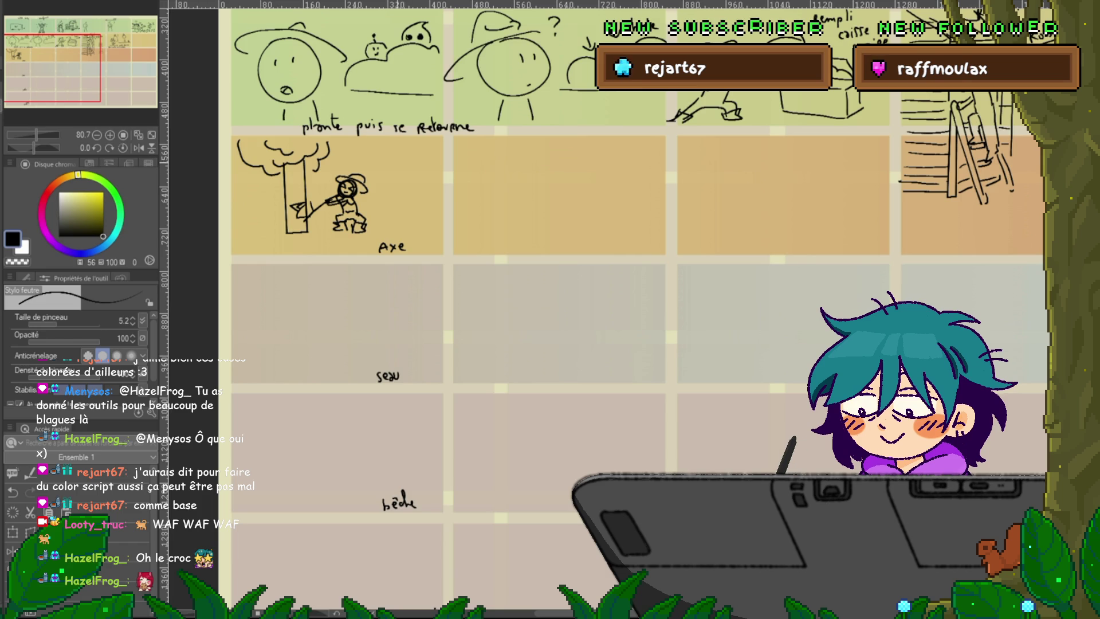
- Write the note 'action x10' beside the tree
mouse_move(386, 153)
mouse_down()
mouse_move(421, 158)
mouse_move(398, 177)
mouse_move(413, 164)
mouse_move(403, 187)
mouse_move(421, 182)
mouse_up()
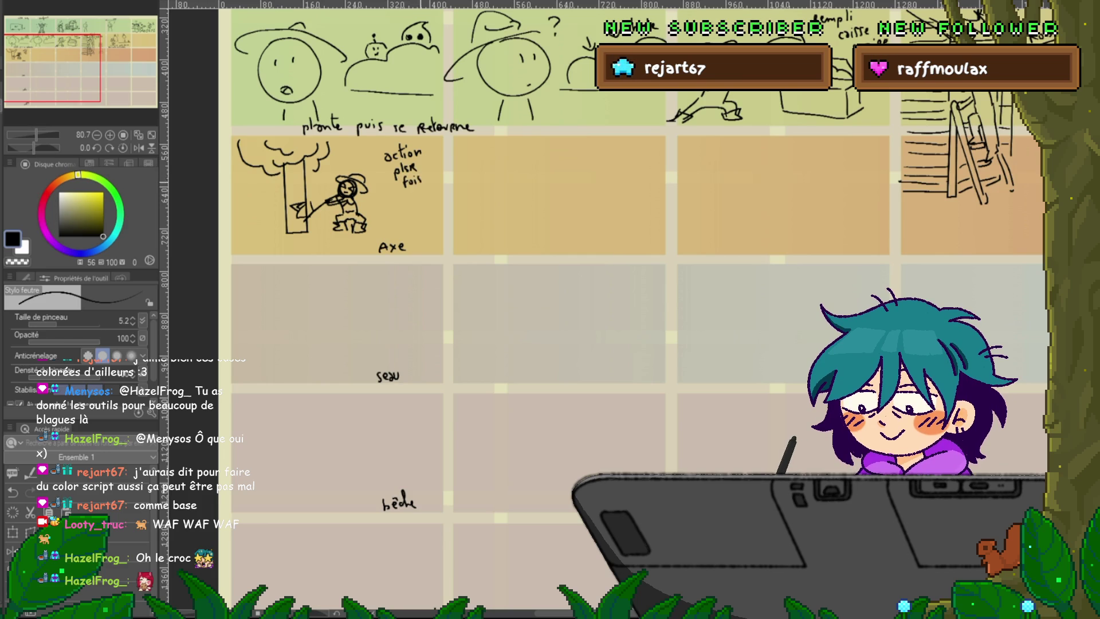
key(ctrl+z)
key(ctrl+z)
key(ctrl+z)
key(ctrl+z)
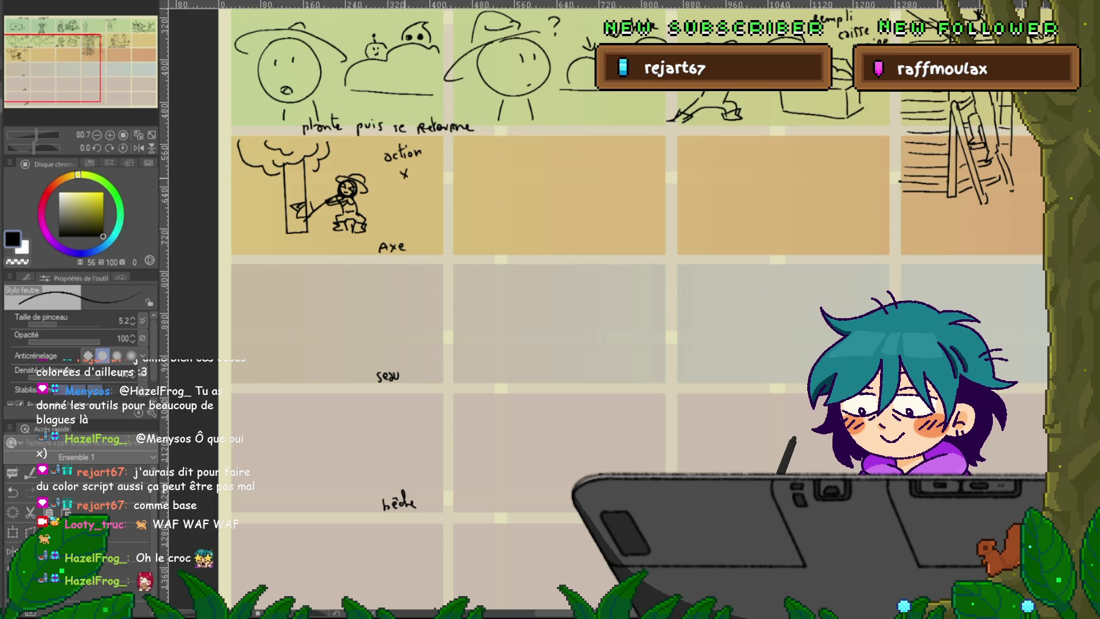
mouse_move(412, 167)
mouse_down()
mouse_move(409, 175)
mouse_move(421, 168)
mouse_up()
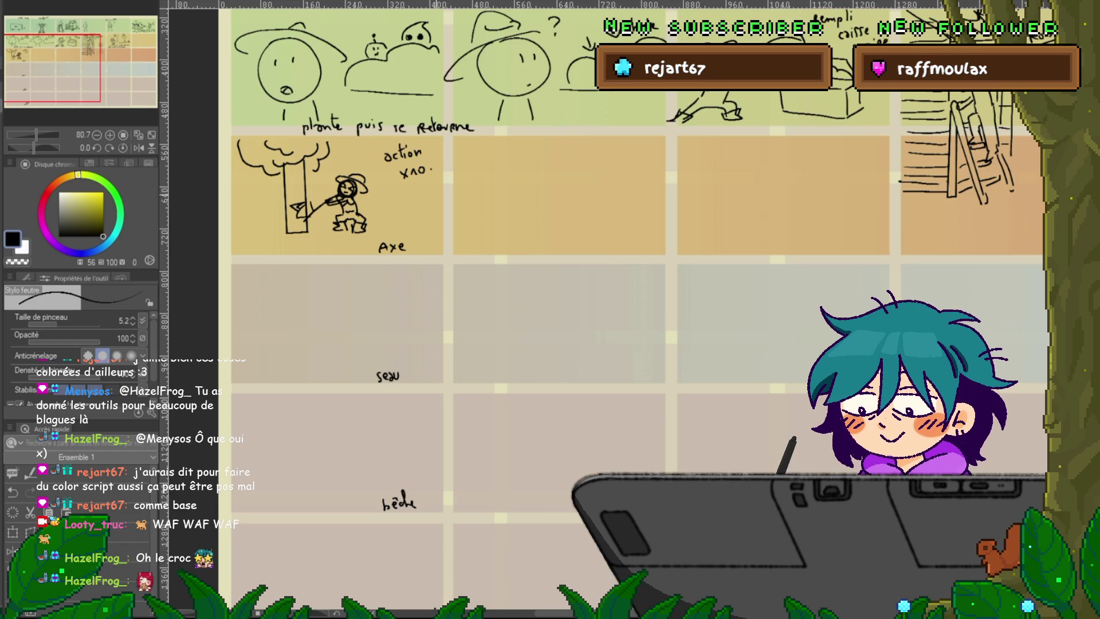
mouse_move(573, 286)
mouse_down()
mouse_move(539, 287)
mouse_move(496, 312)
mouse_up()
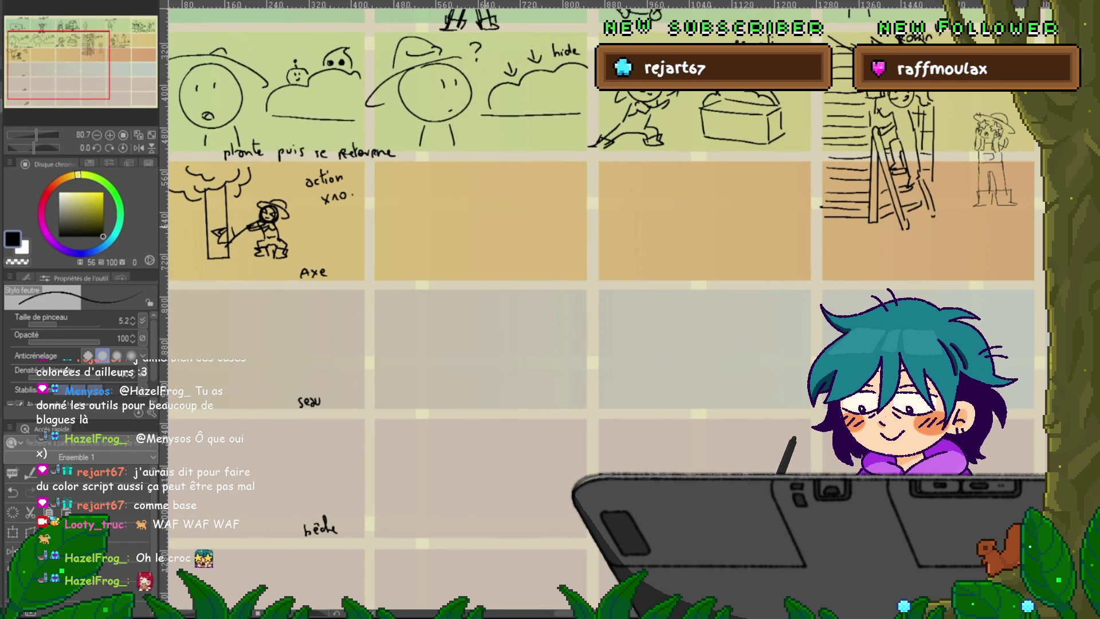
- In the second orange panel, draw a hatched figure with a sound label beside a tree
drag(486, 220, 496, 245)
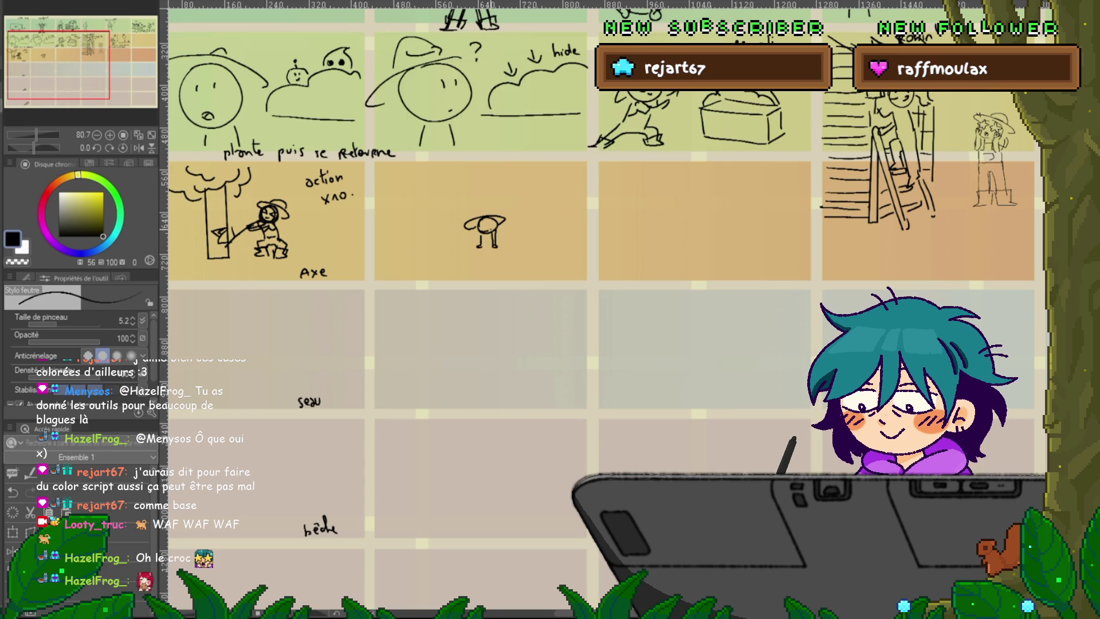
drag(505, 226, 521, 247)
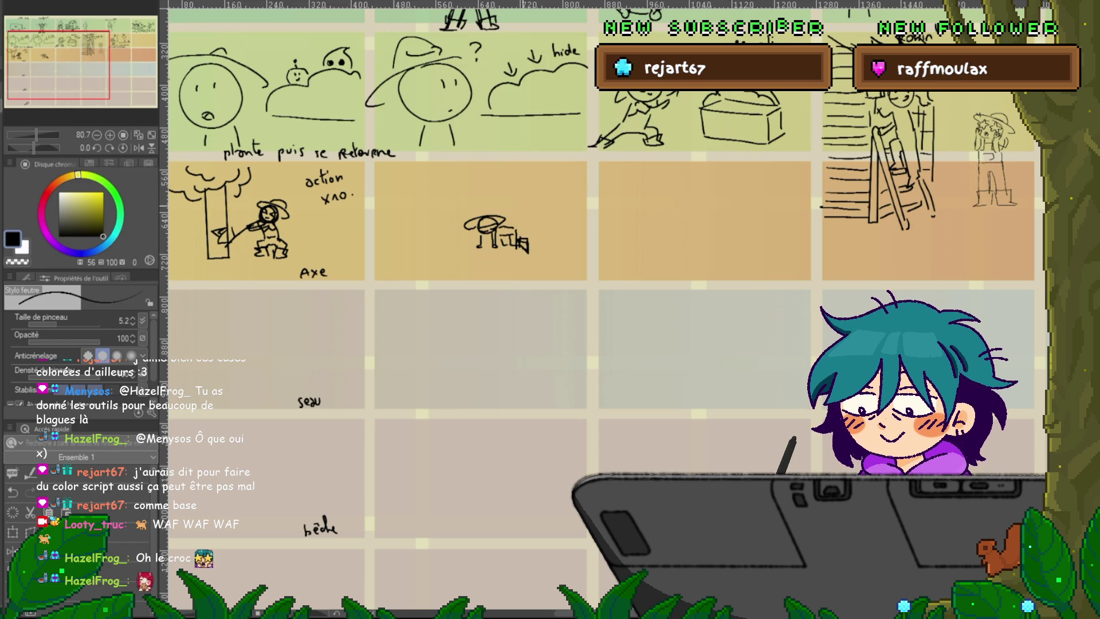
mouse_move(517, 205)
mouse_down()
mouse_move(546, 210)
mouse_move(485, 221)
mouse_up()
drag(495, 192, 500, 224)
drag(509, 209, 508, 227)
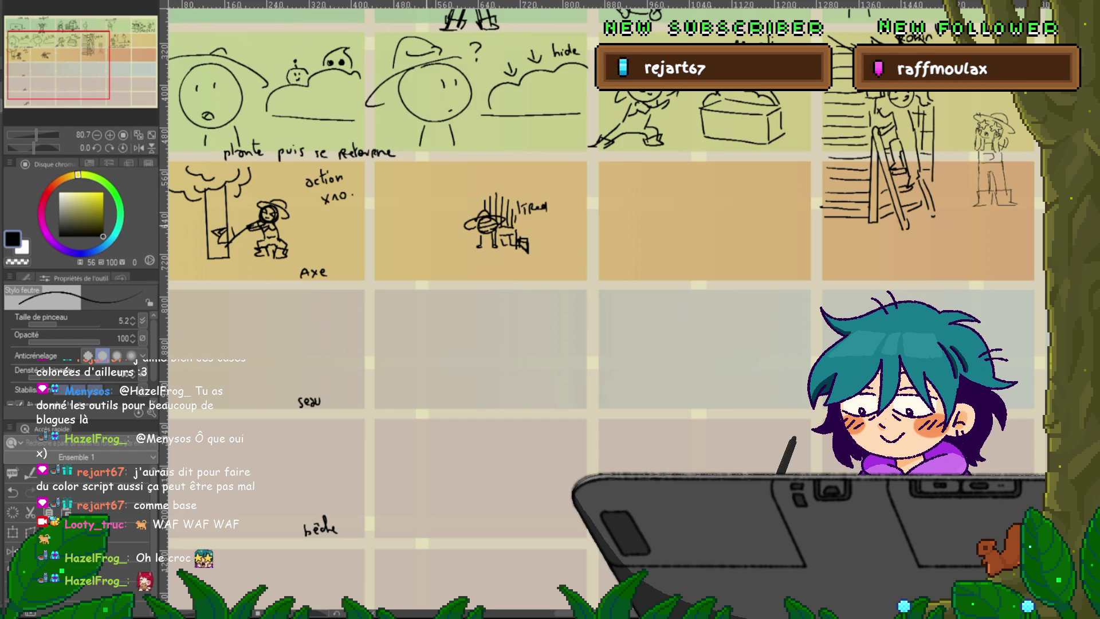
drag(431, 221, 433, 230)
mouse_move(433, 187)
mouse_down()
mouse_move(434, 222)
mouse_move(410, 252)
mouse_move(434, 252)
mouse_up()
drag(385, 186, 465, 172)
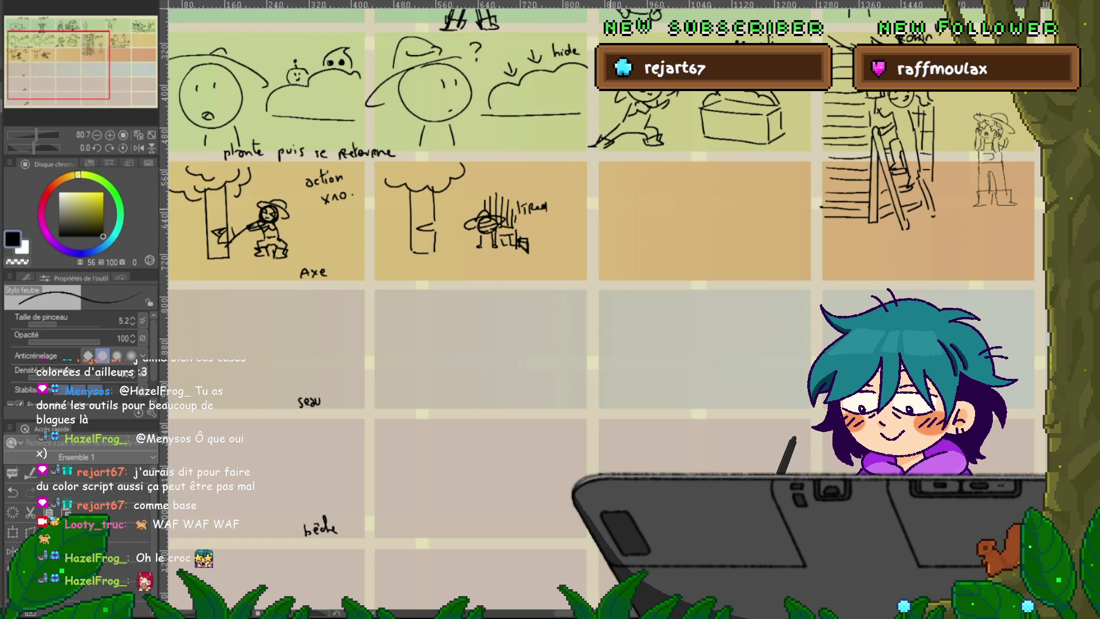
- In the third panel, draw a figure lying flat, a tree and a small arrow
drag(573, 230, 373, 249)
mouse_move(552, 238)
mouse_down()
mouse_move(576, 266)
mouse_move(534, 249)
mouse_move(550, 261)
mouse_move(495, 261)
mouse_up()
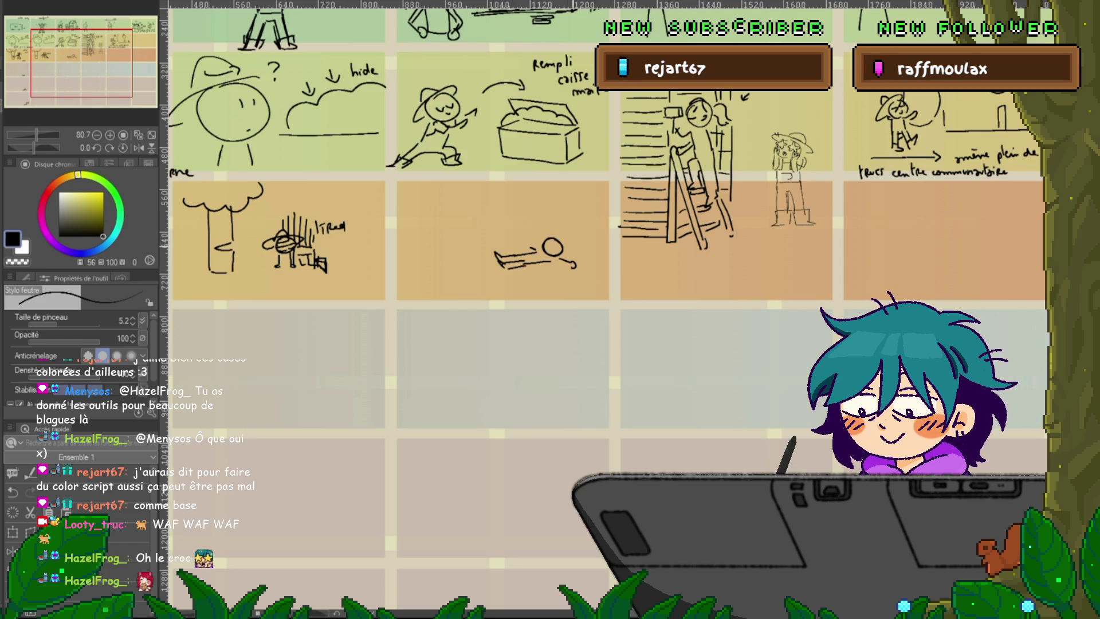
mouse_move(560, 233)
mouse_down()
mouse_move(575, 253)
mouse_move(555, 250)
mouse_up()
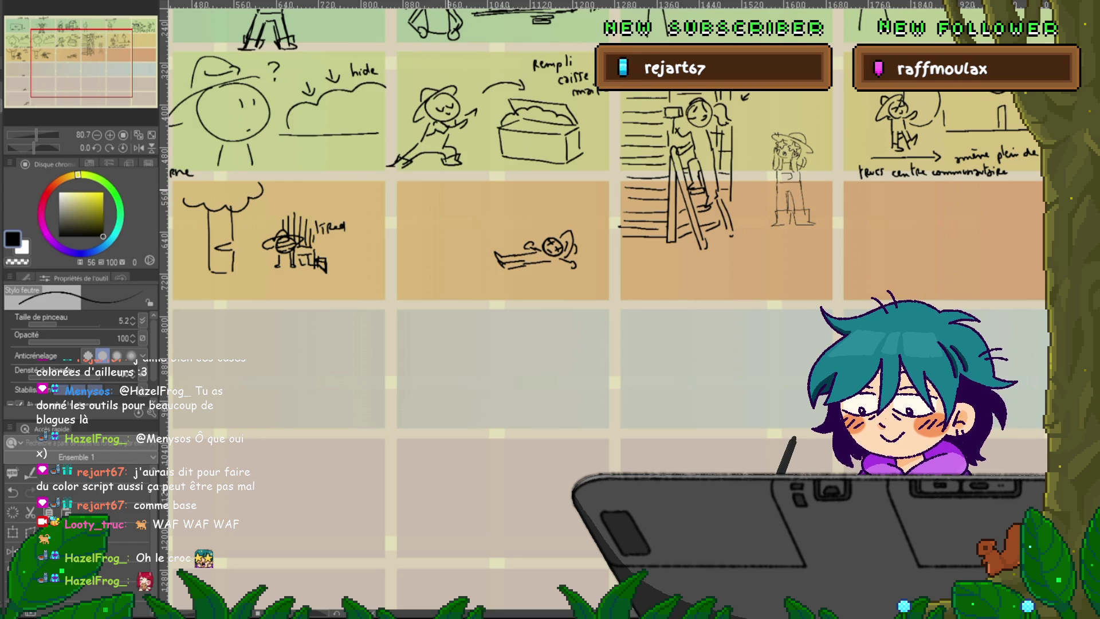
drag(449, 185, 448, 269)
drag(425, 192, 425, 270)
drag(400, 203, 488, 184)
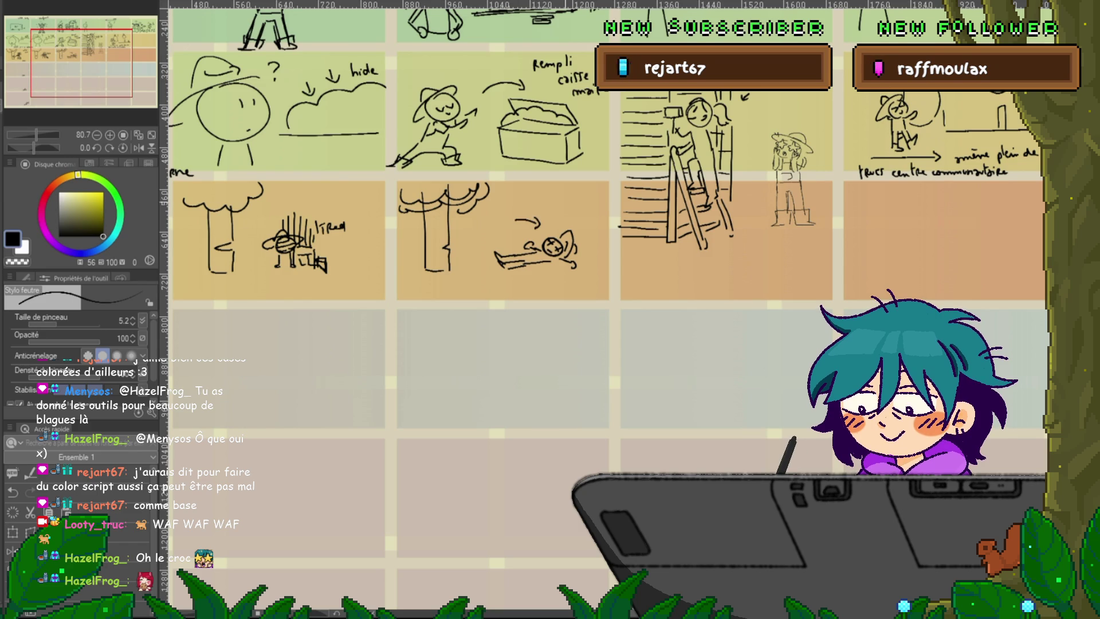
drag(531, 217, 539, 222)
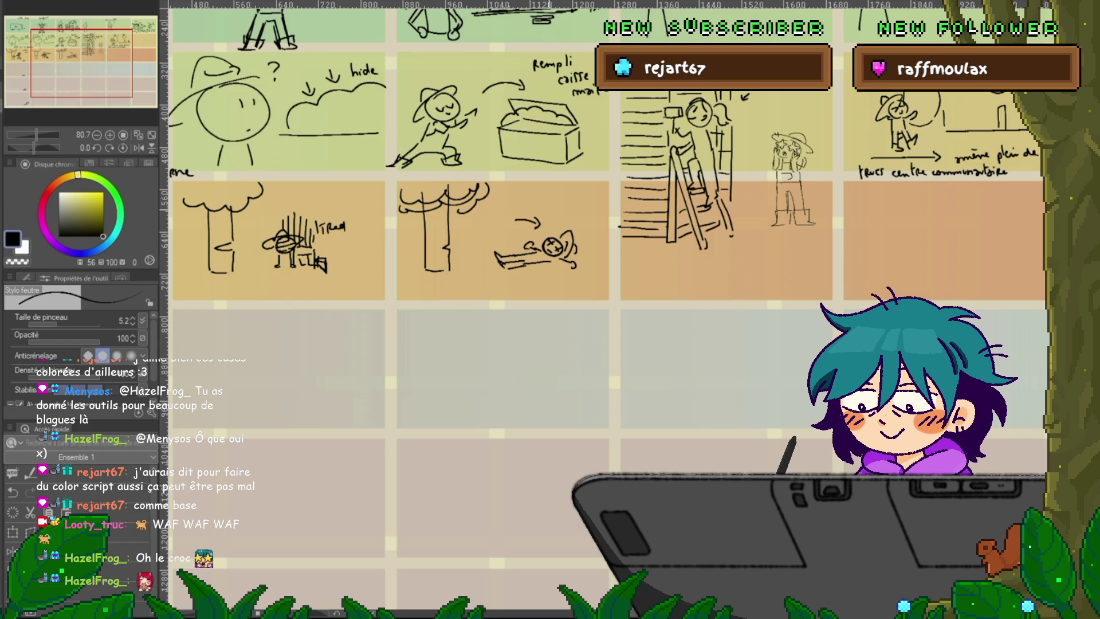
- Draw a rounded box with a downward arrow, then a motion stroke by the axe character's arm
scroll(602, 310, down, 3)
scroll(602, 309, left, 1)
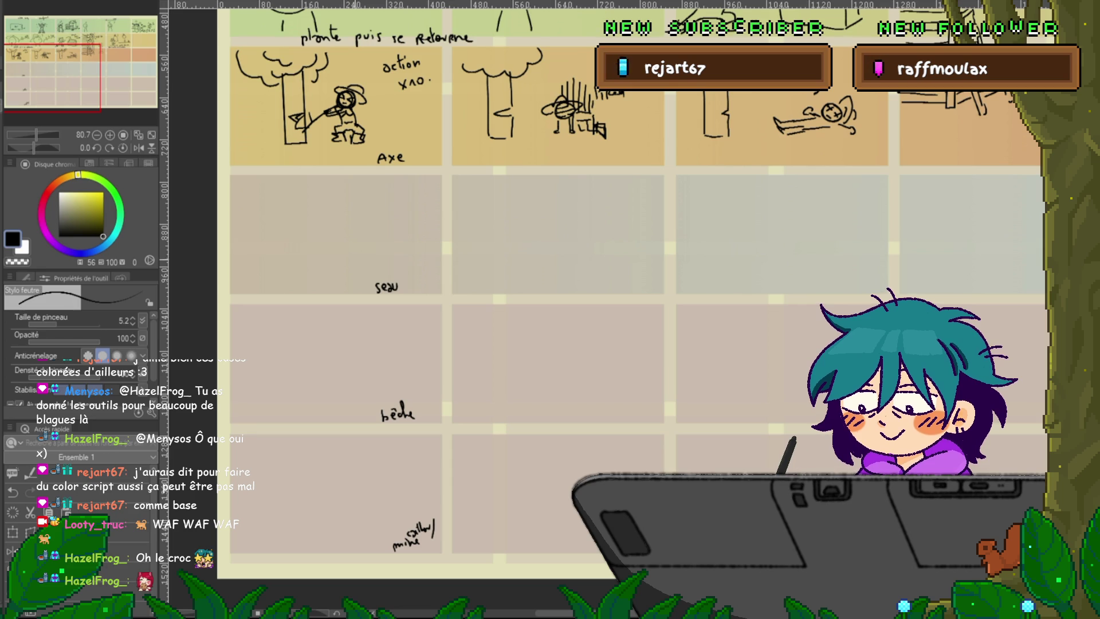
drag(573, 309, 399, 401)
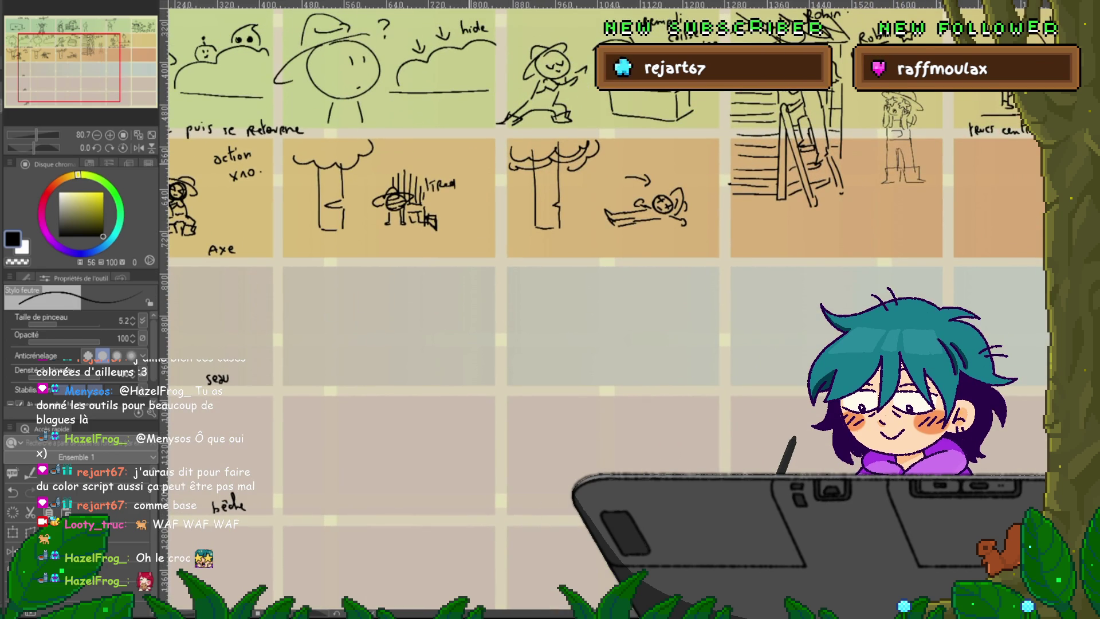
drag(470, 154, 485, 151)
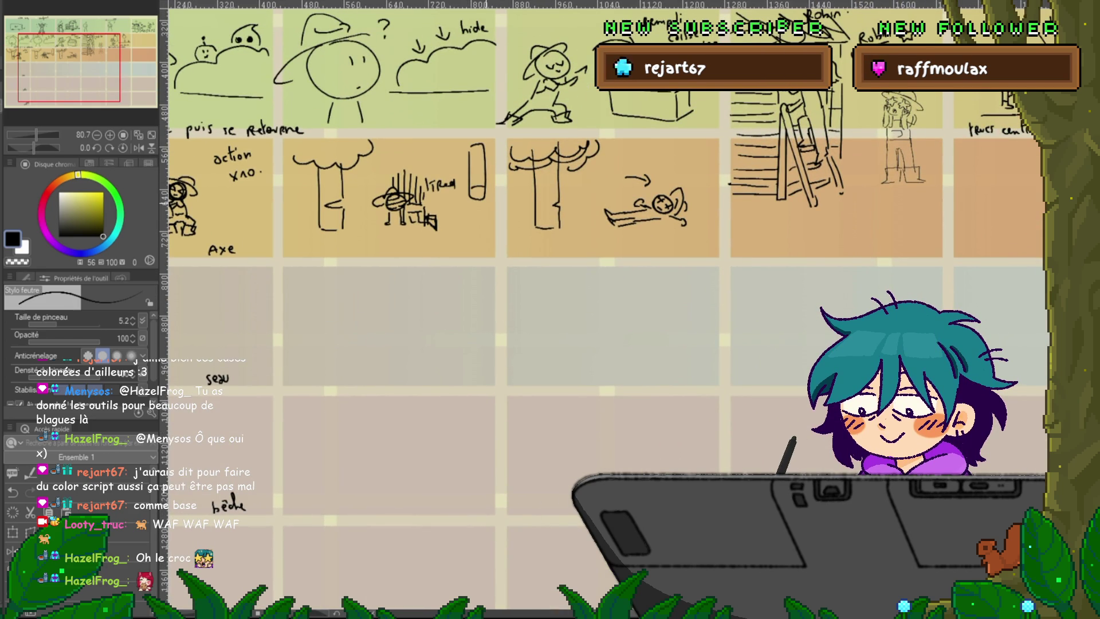
drag(476, 154, 479, 169)
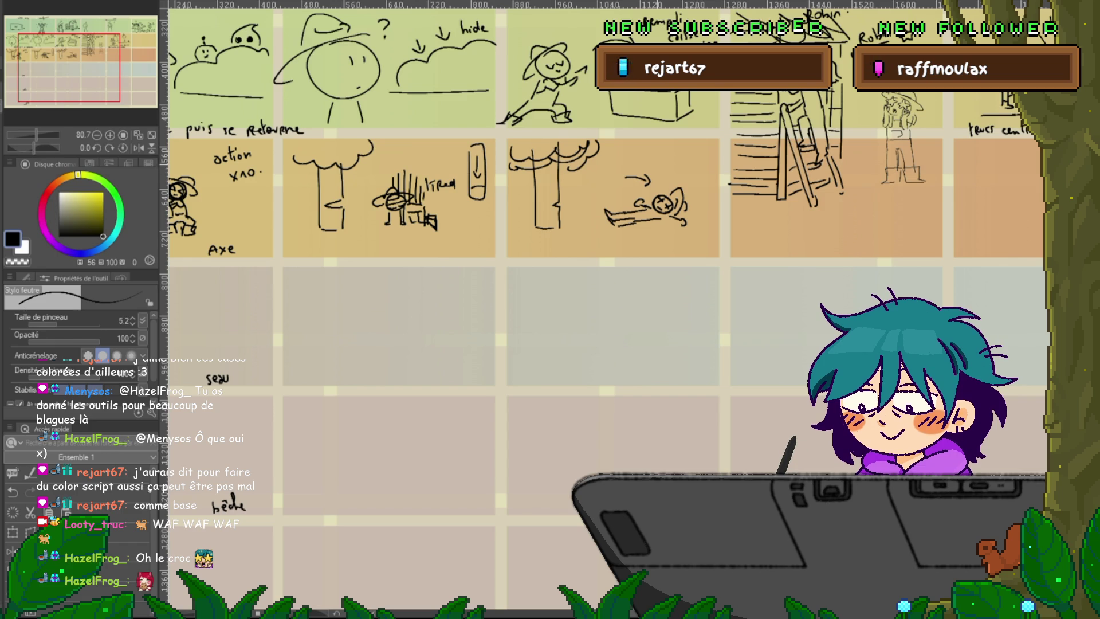
drag(458, 286, 613, 229)
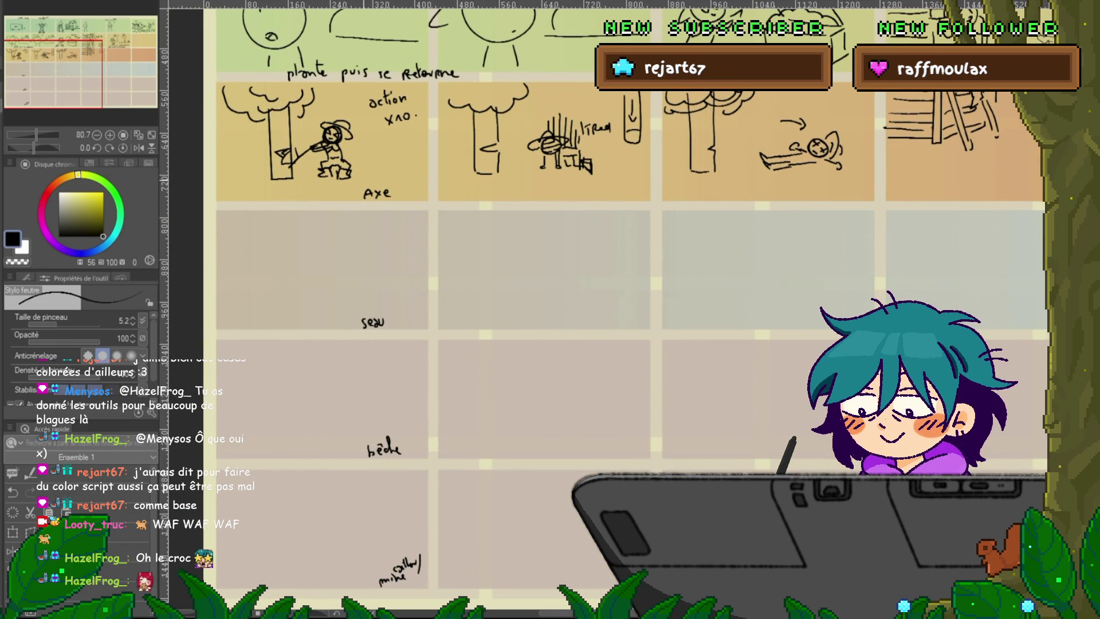
drag(365, 142, 354, 150)
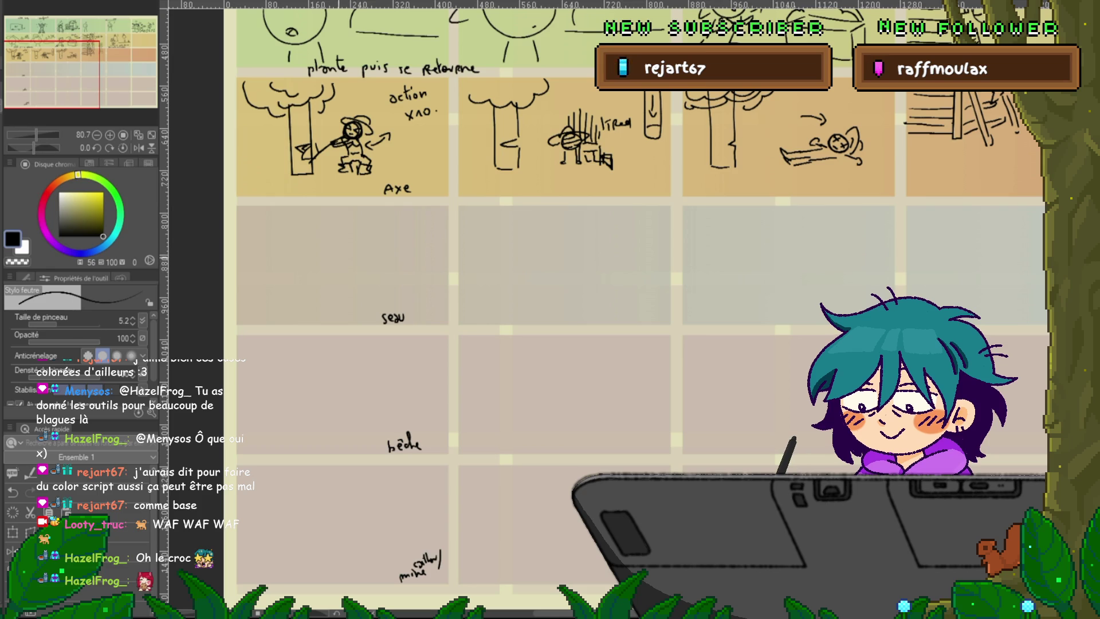
- Draw a hatted stick figure pouring water dashes from a watering can in the seau panel
drag(333, 232, 338, 233)
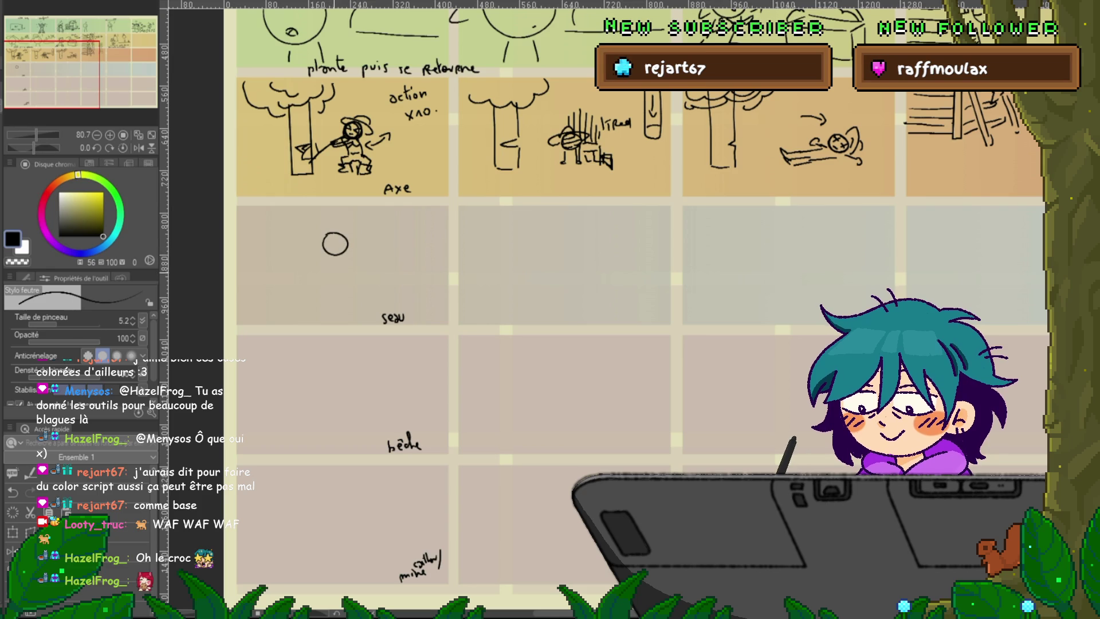
click(329, 245)
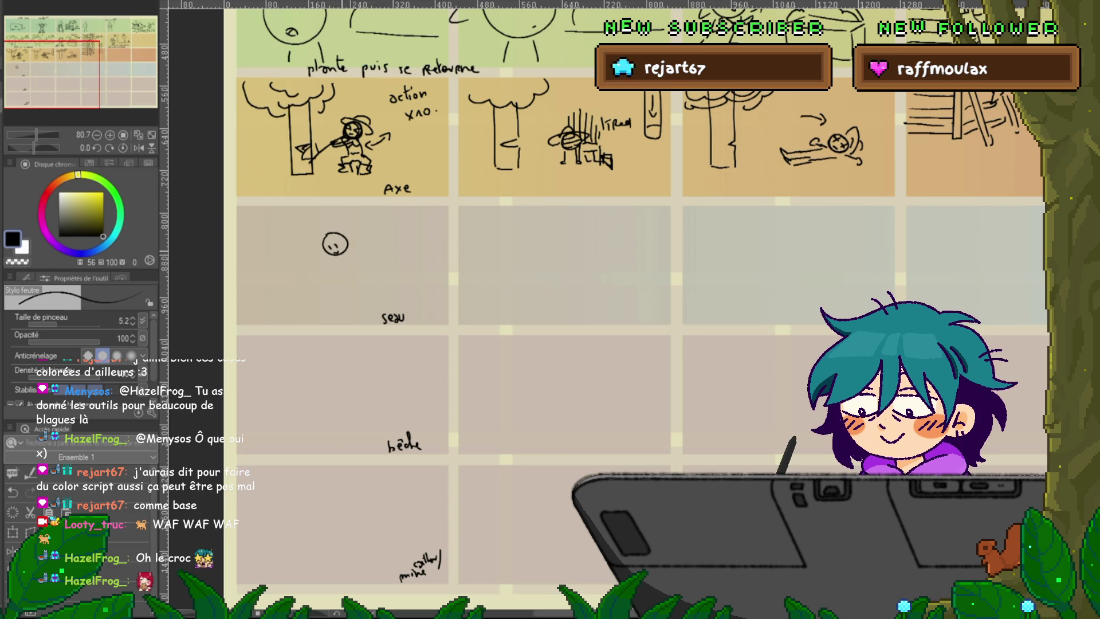
drag(346, 259, 318, 286)
mouse_move(352, 253)
mouse_down()
mouse_move(356, 285)
mouse_move(343, 314)
mouse_move(356, 313)
mouse_up()
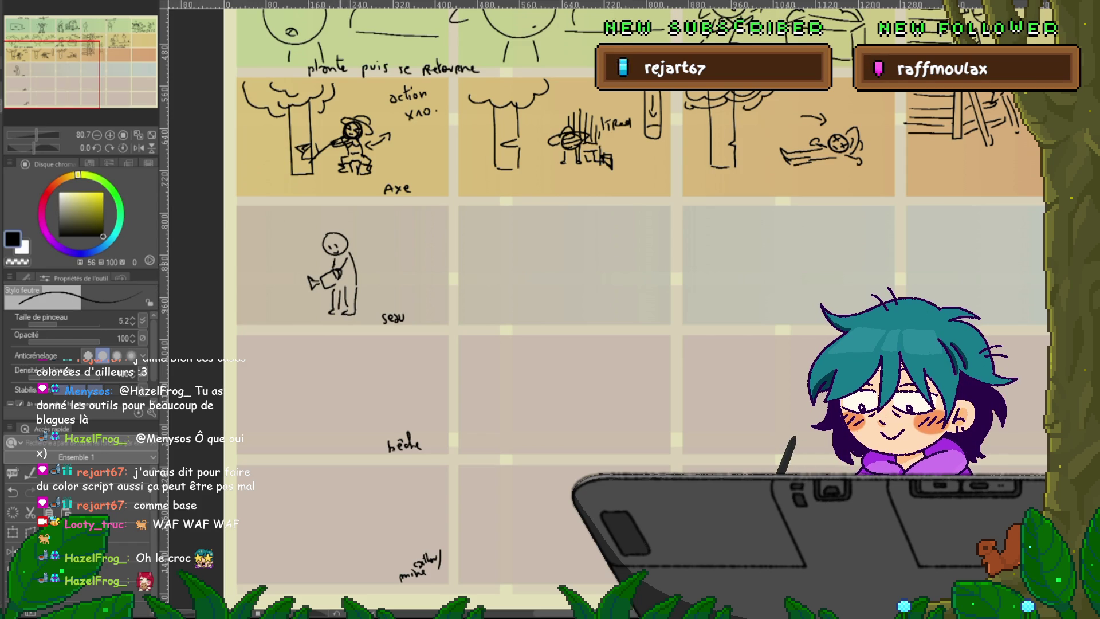
drag(324, 232, 354, 230)
drag(311, 243, 355, 235)
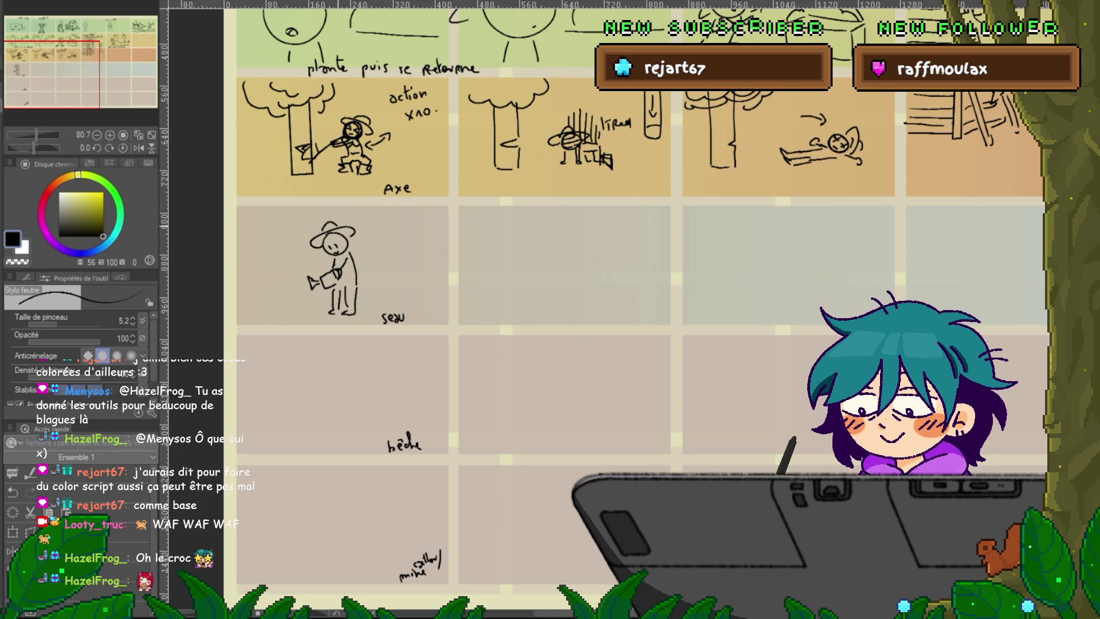
drag(298, 284, 302, 290)
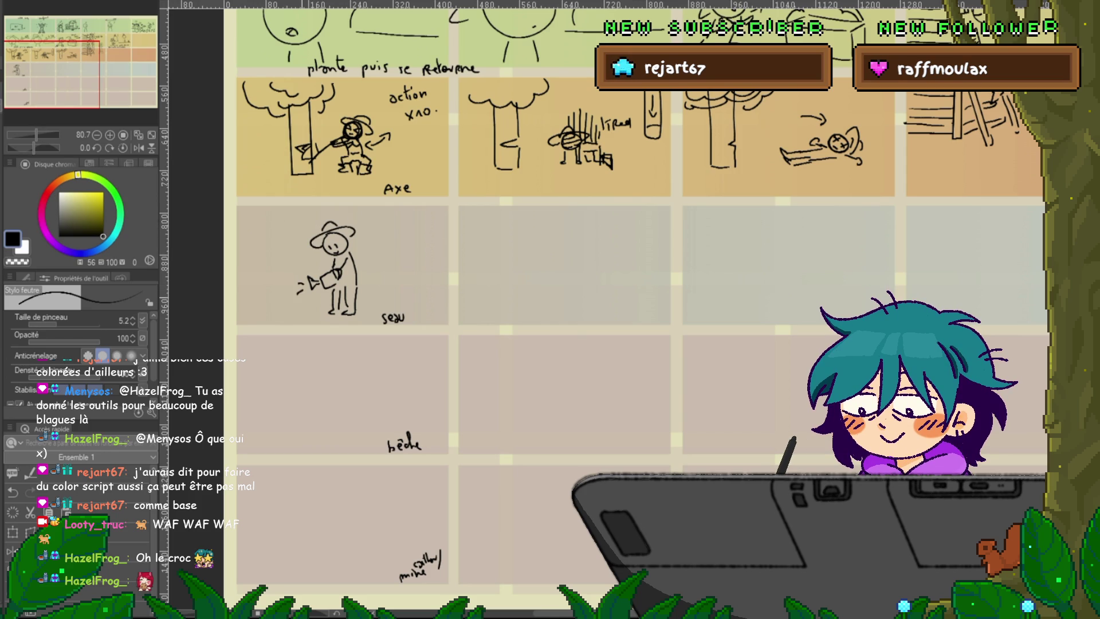
scroll(573, 287, down, 3)
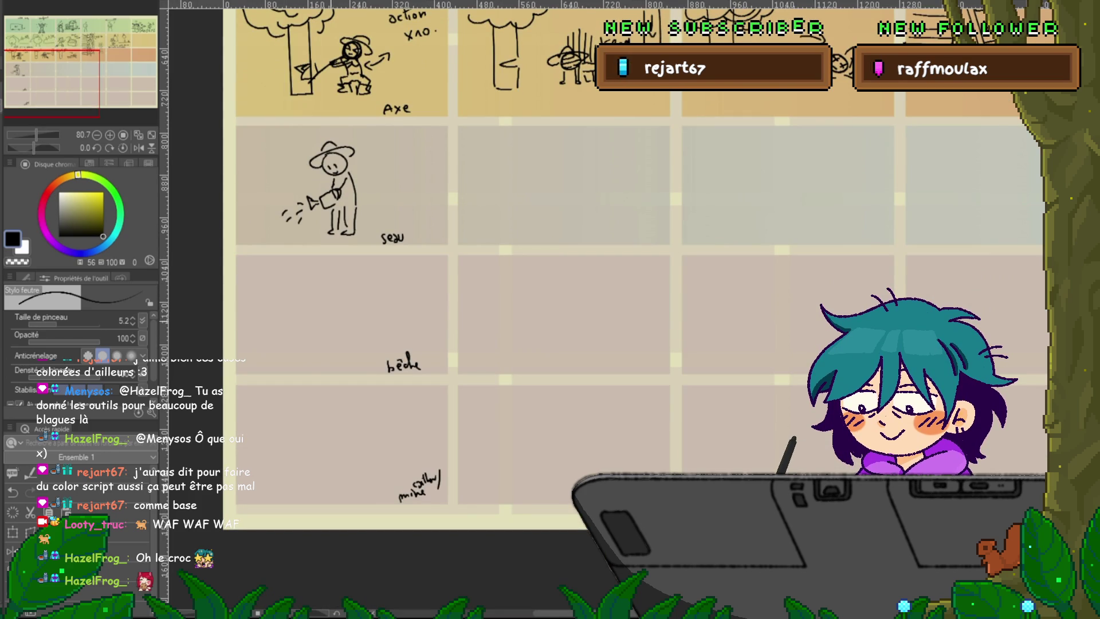
- Sketch a crouching hat-wearing figure gripping a spade, with a motion line, in the first bêche panel
mouse_move(300, 339)
mouse_down()
mouse_move(326, 324)
mouse_move(302, 355)
mouse_move(324, 351)
mouse_up()
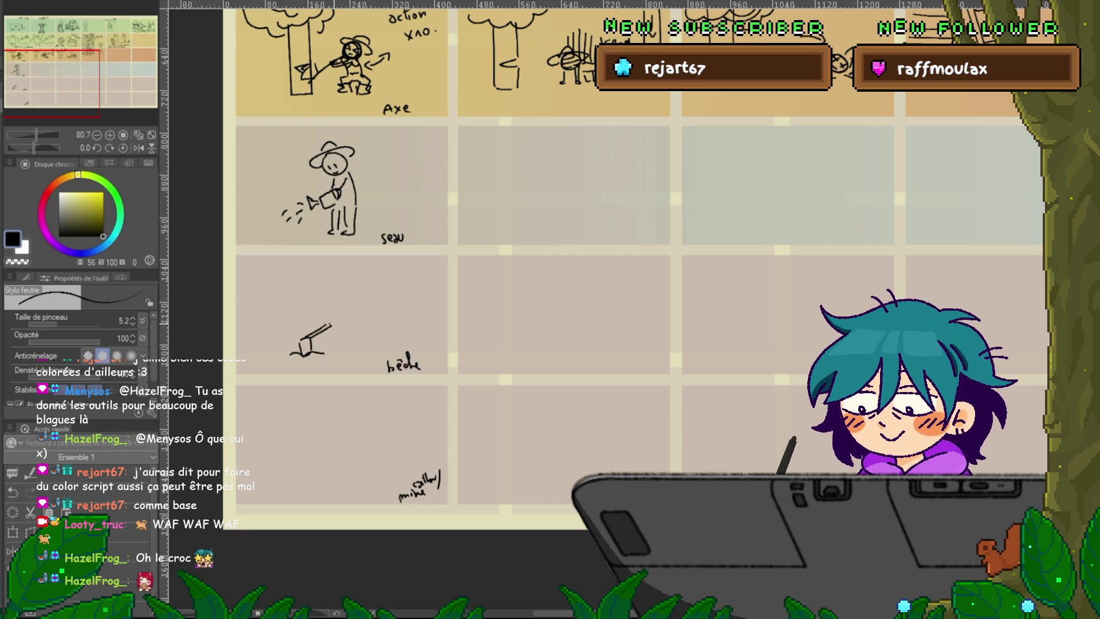
mouse_move(325, 328)
mouse_down()
mouse_move(335, 325)
mouse_move(324, 315)
mouse_up()
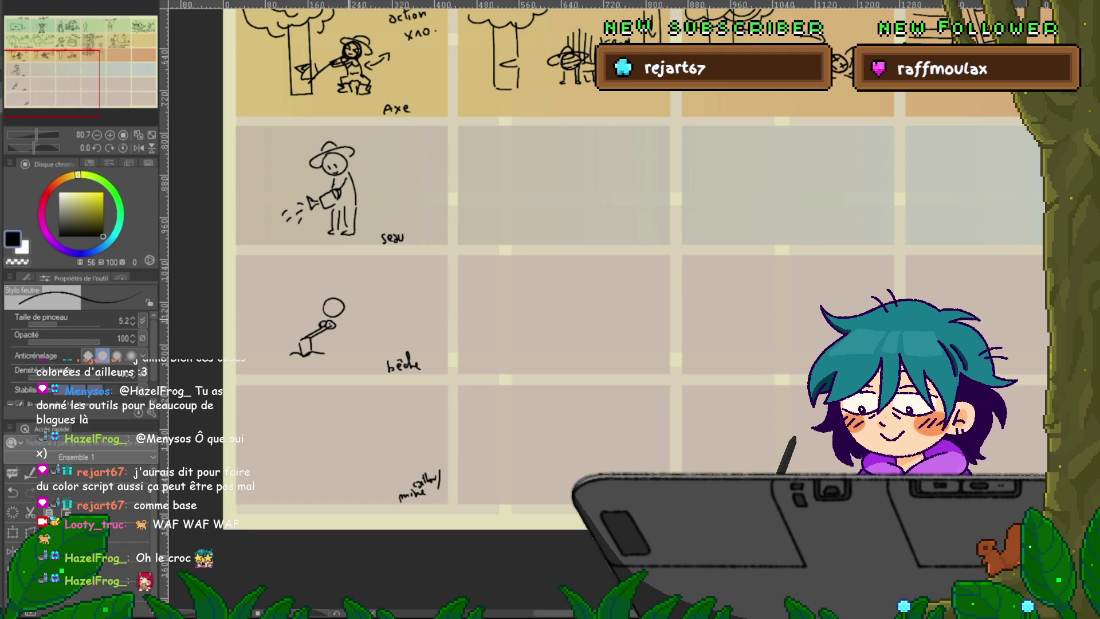
mouse_move(325, 307)
mouse_down()
mouse_move(343, 310)
mouse_move(350, 295)
mouse_up()
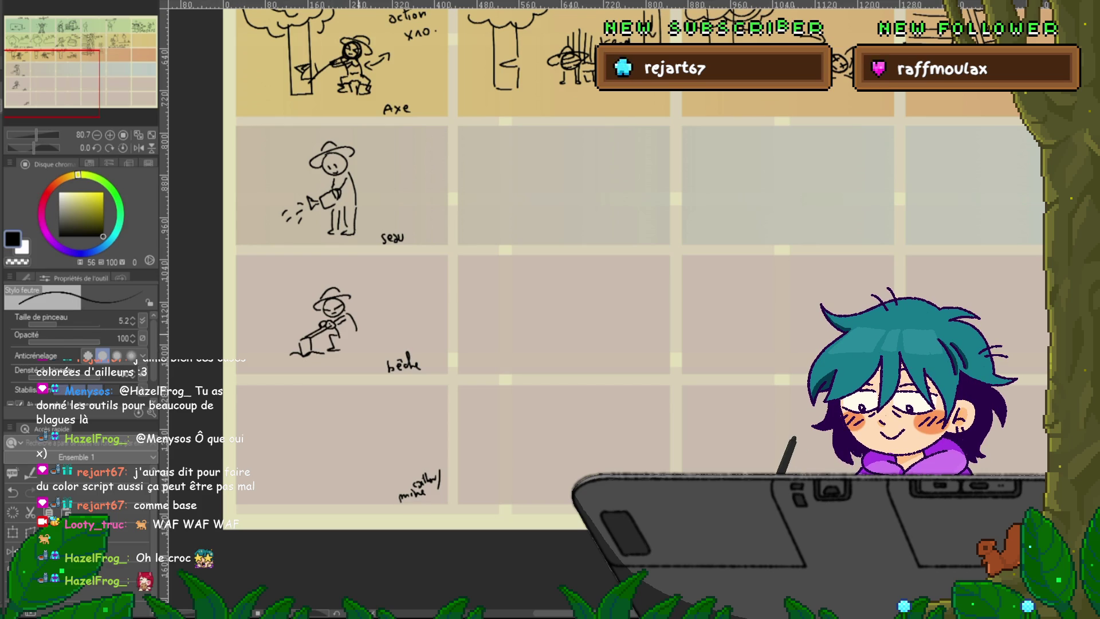
drag(360, 331, 369, 347)
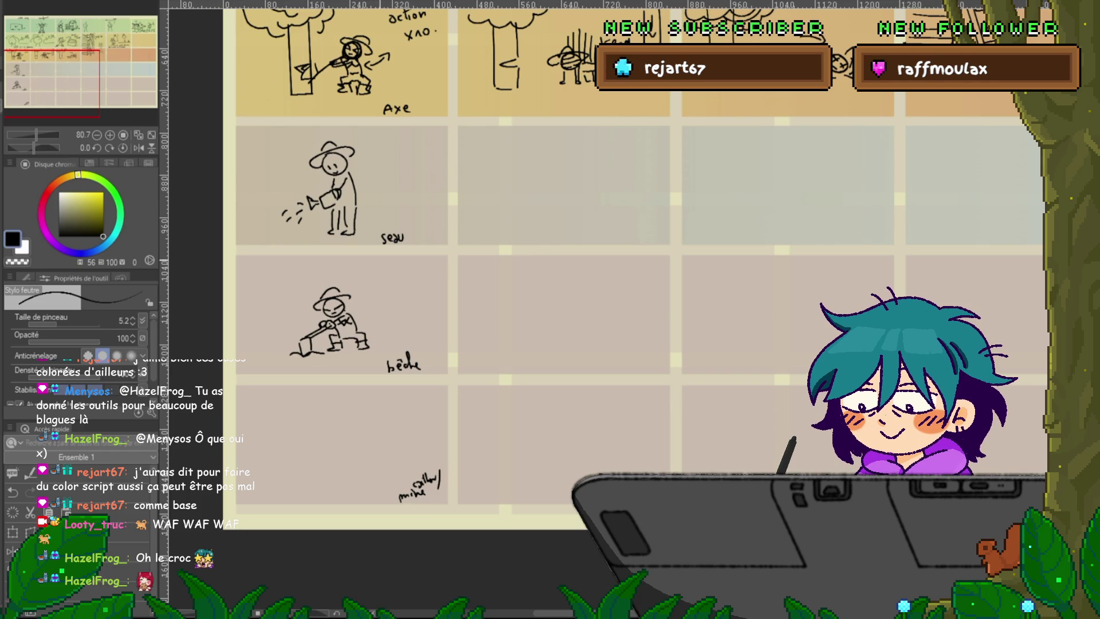
drag(300, 324, 283, 329)
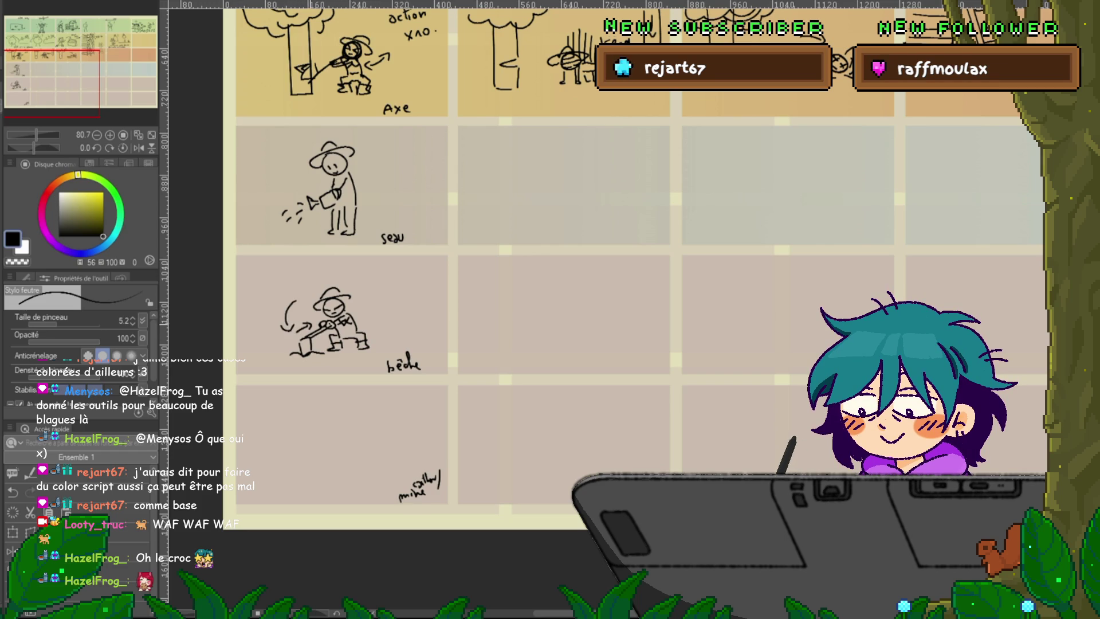
scroll(602, 269, right, 3)
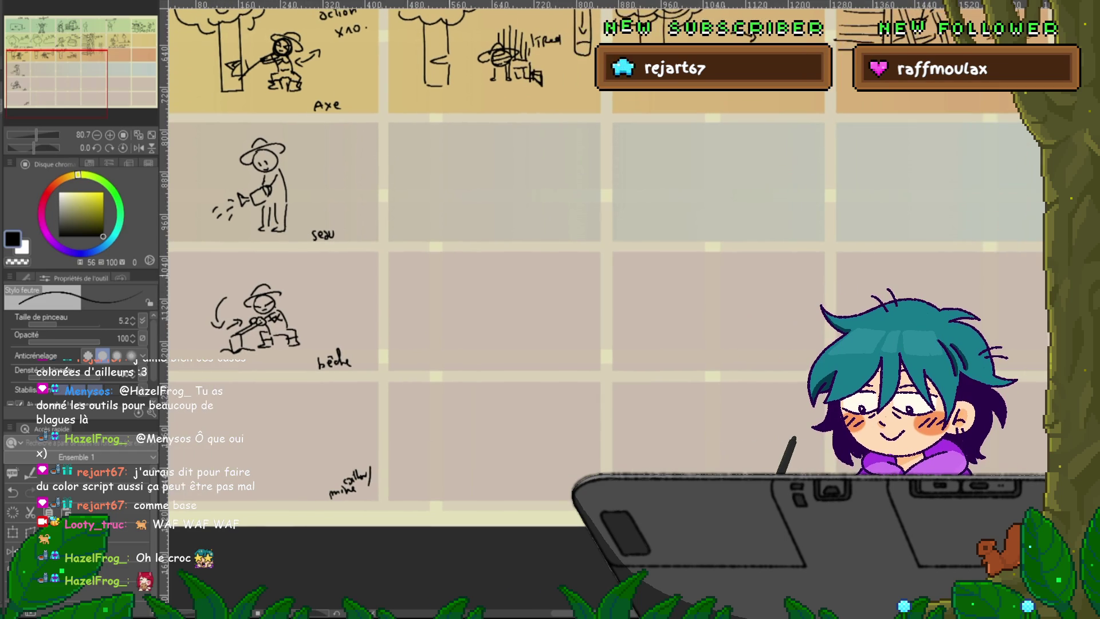
- Start a new figure's head and body in the next bêche panel, undoing and redrawing its leg
scroll(601, 269, right, 2)
drag(460, 288, 452, 314)
drag(453, 312, 445, 318)
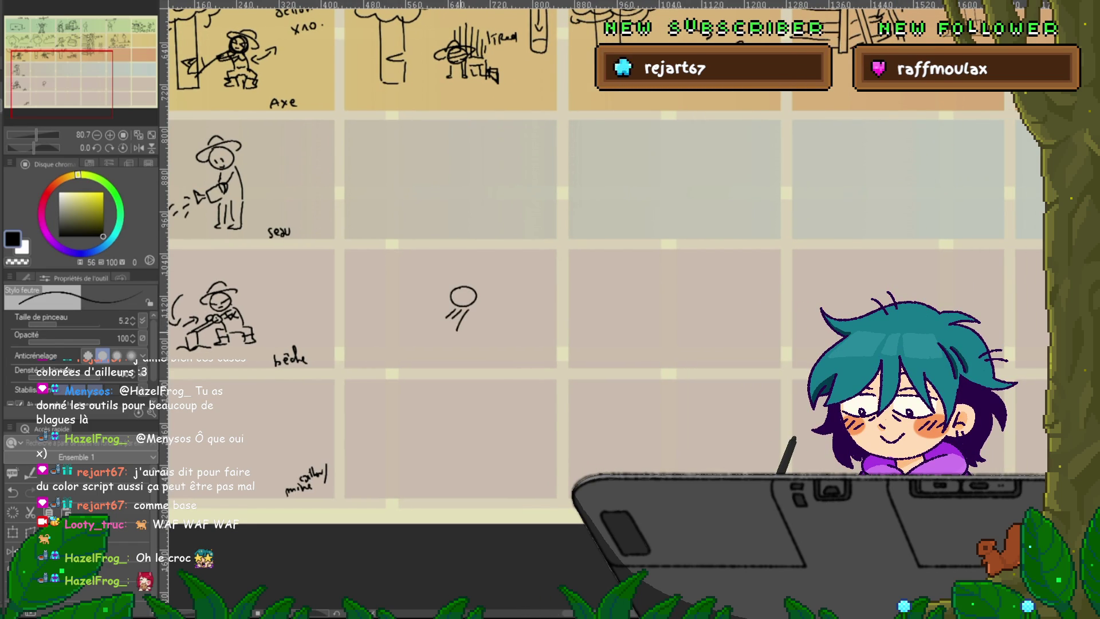
mouse_move(457, 330)
mouse_down()
mouse_move(463, 342)
mouse_move(429, 347)
mouse_move(466, 347)
mouse_move(451, 346)
mouse_up()
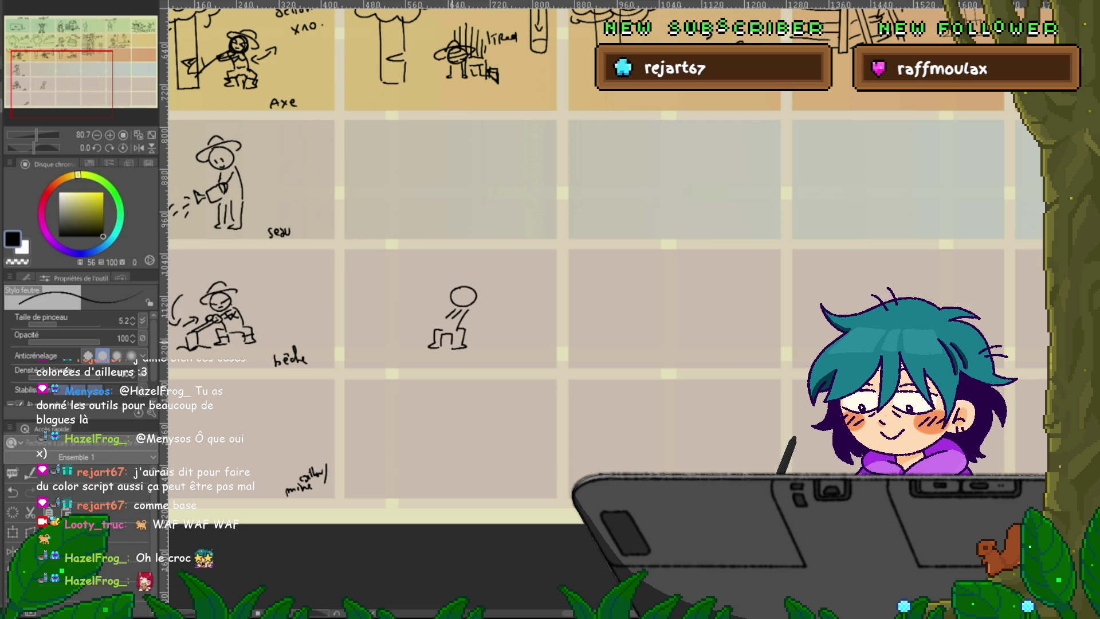
key(ctrl+z)
key(ctrl+z)
key(ctrl+z)
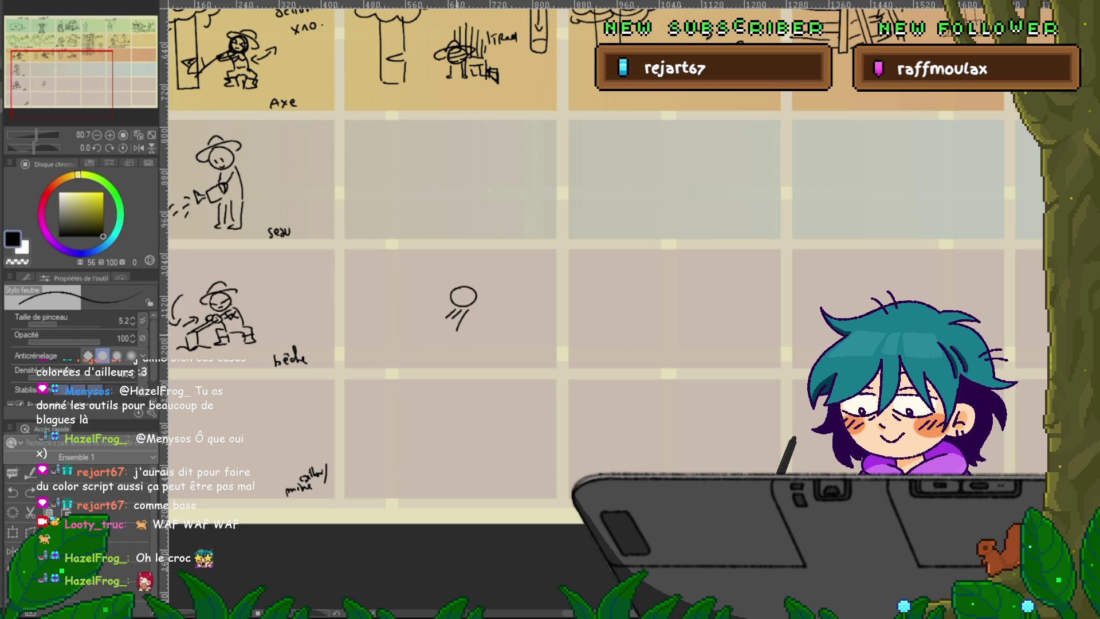
drag(442, 330, 434, 353)
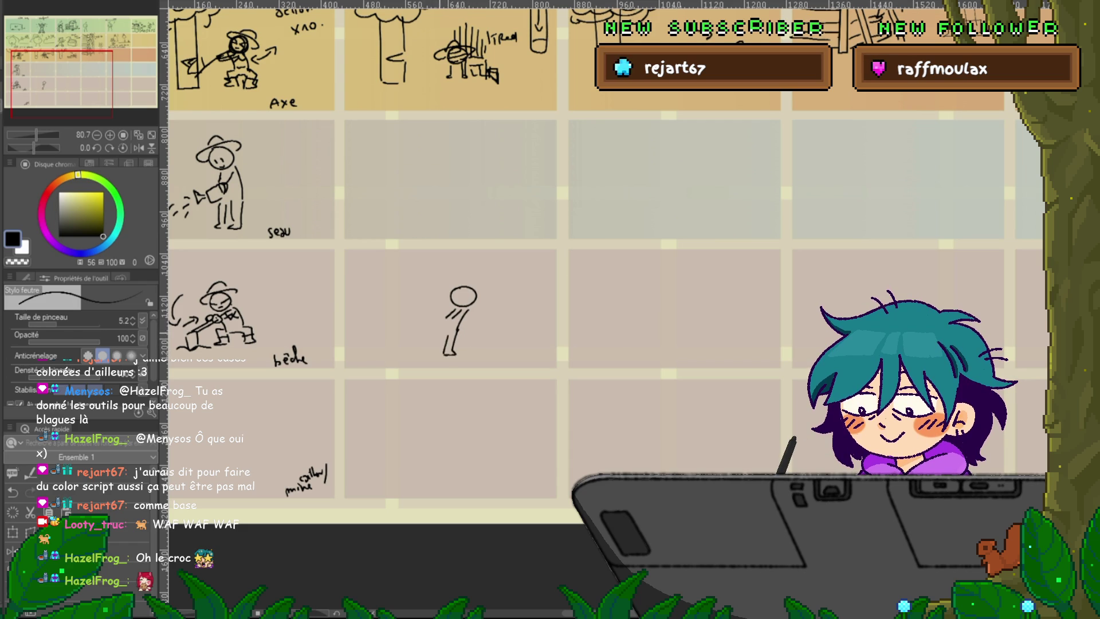
- Draw the spade blade, ground line and the figure's arm along the spade handle
mouse_move(453, 299)
mouse_down()
mouse_move(488, 296)
mouse_move(406, 350)
mouse_move(415, 354)
mouse_up()
mouse_move(405, 354)
mouse_down()
mouse_move(373, 355)
mouse_move(424, 356)
mouse_up()
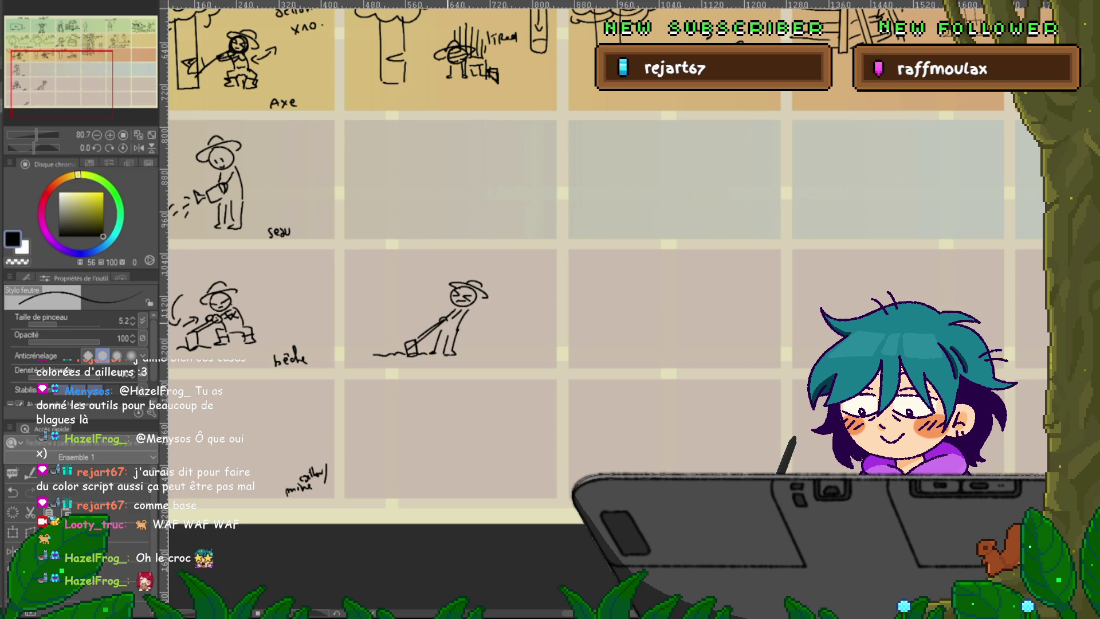
drag(440, 319, 452, 325)
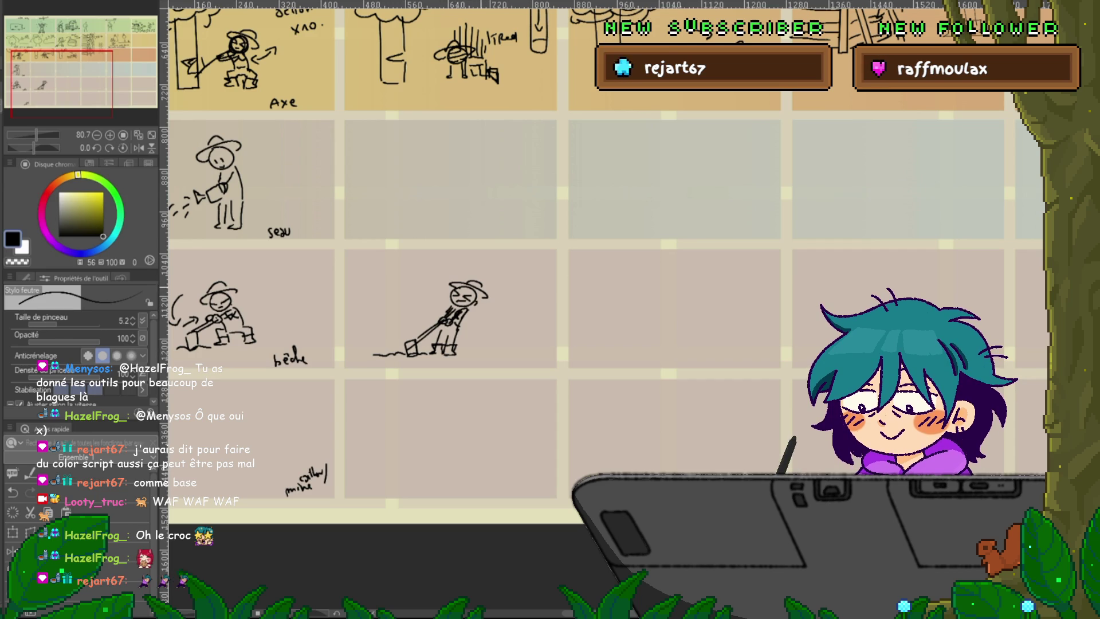
drag(436, 309, 410, 325)
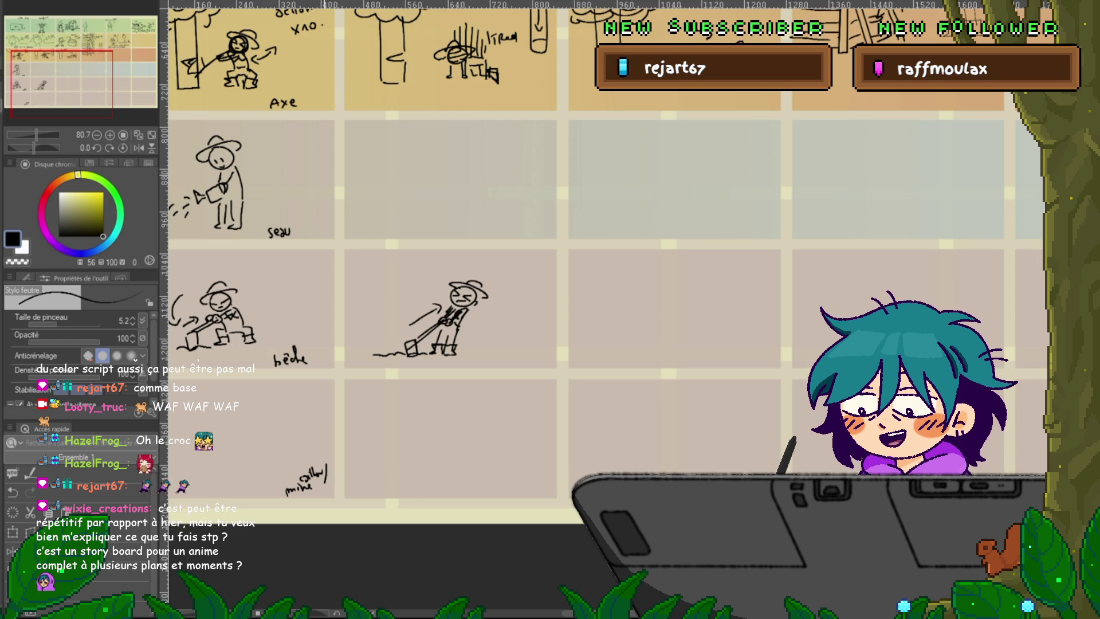
scroll(603, 308, up, 5)
scroll(604, 307, up, 3)
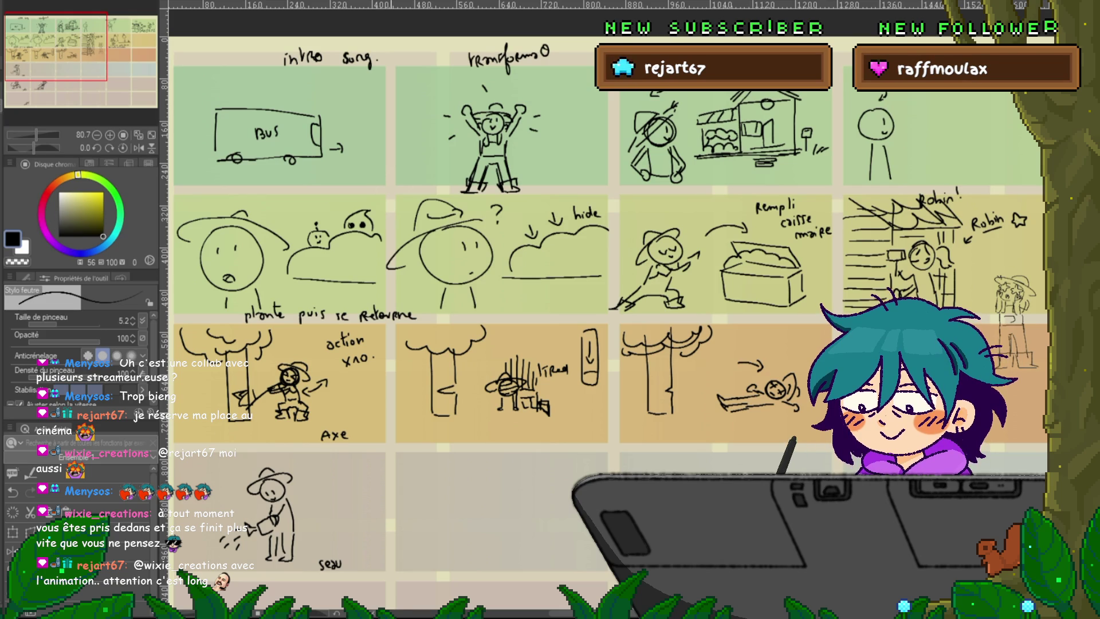
- Bring the lower grey rows into view and sketch a pickaxe stuck in a mound in the mine panel
scroll(605, 310, down, 5)
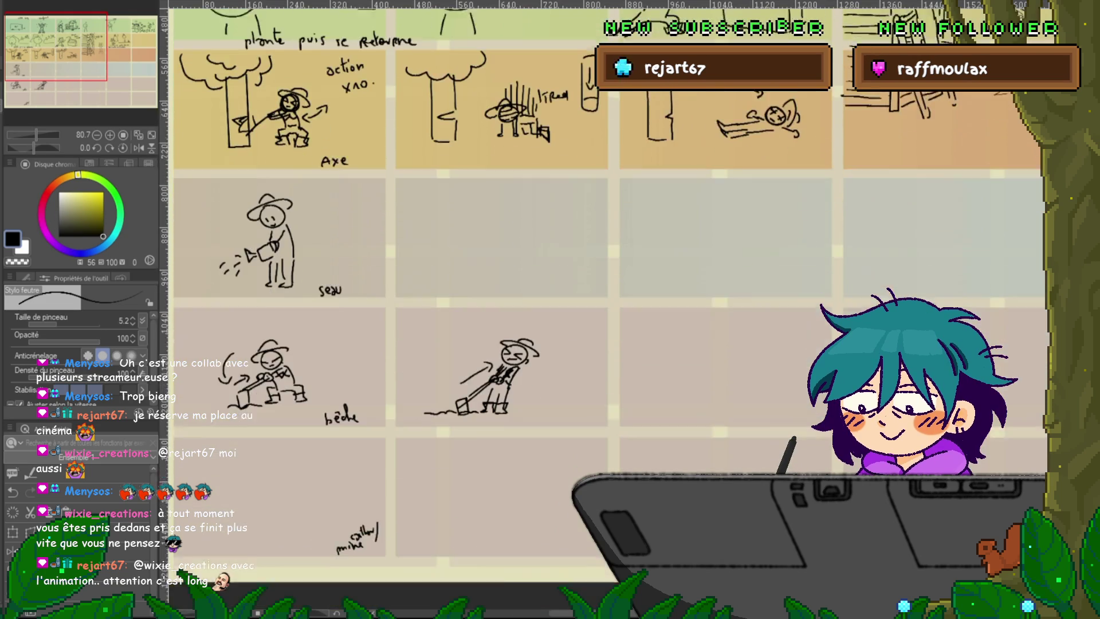
drag(515, 286, 587, 239)
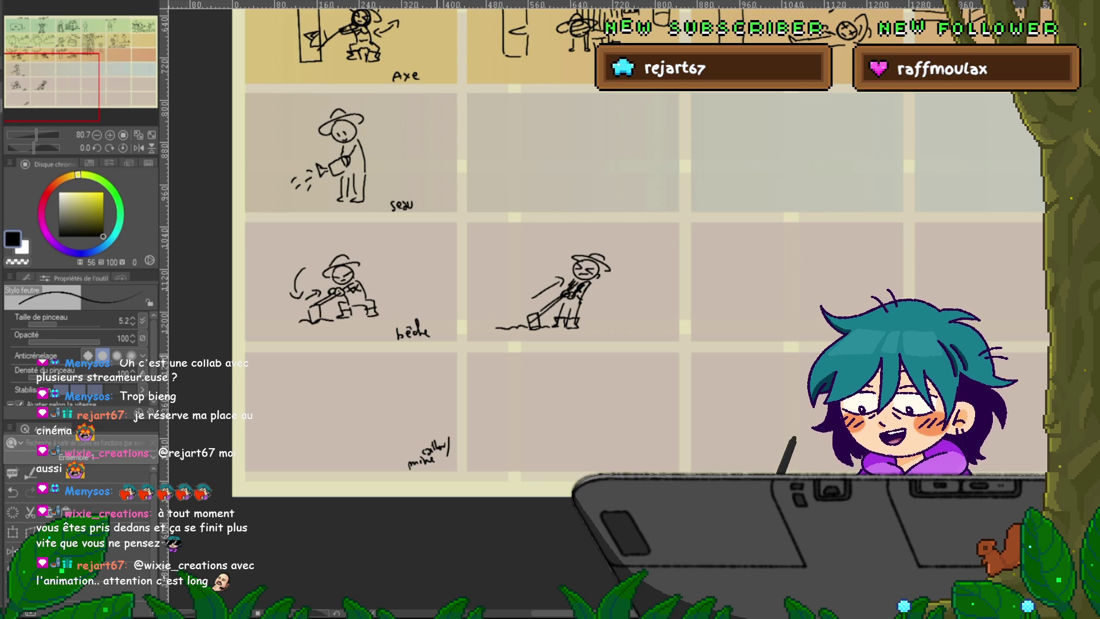
scroll(573, 257, down, 2)
drag(573, 258, 583, 262)
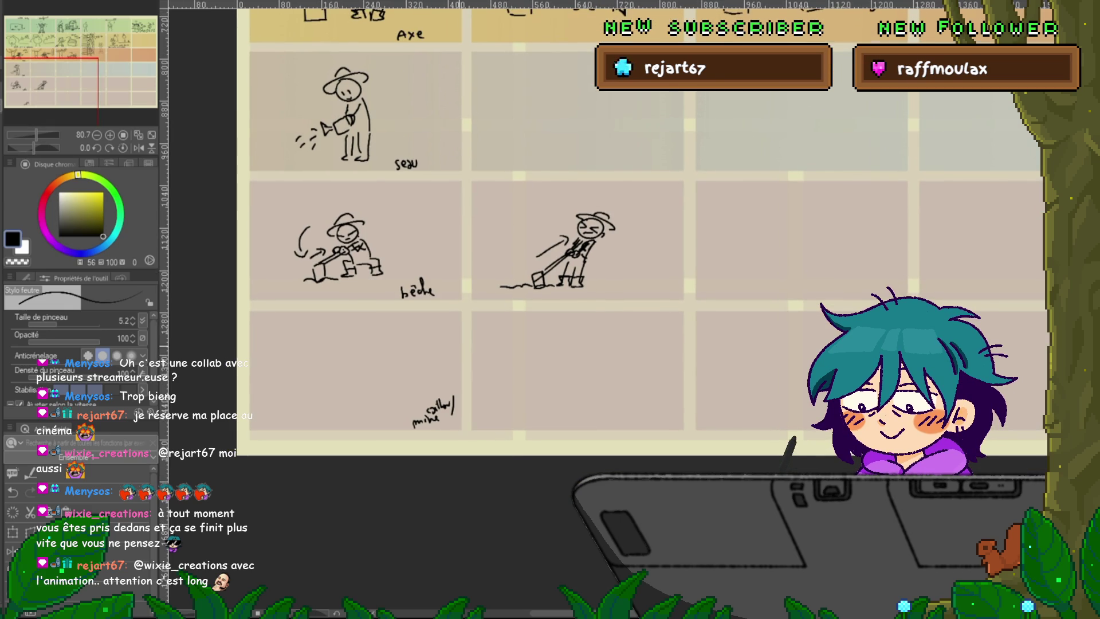
mouse_move(321, 357)
mouse_down()
mouse_move(320, 387)
mouse_move(346, 368)
mouse_up()
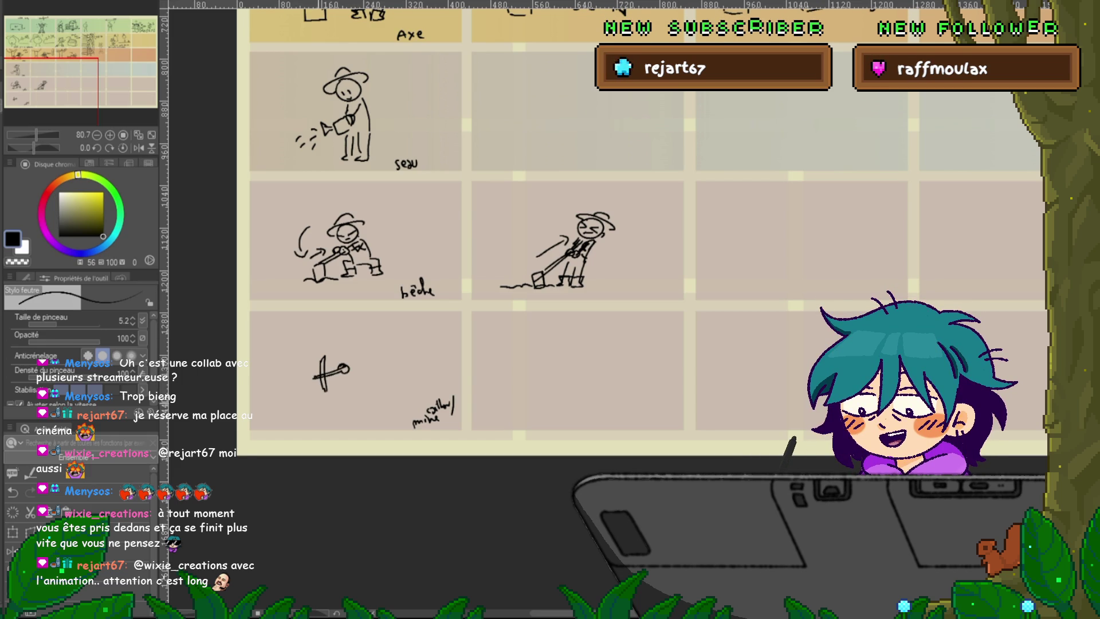
drag(323, 402, 339, 405)
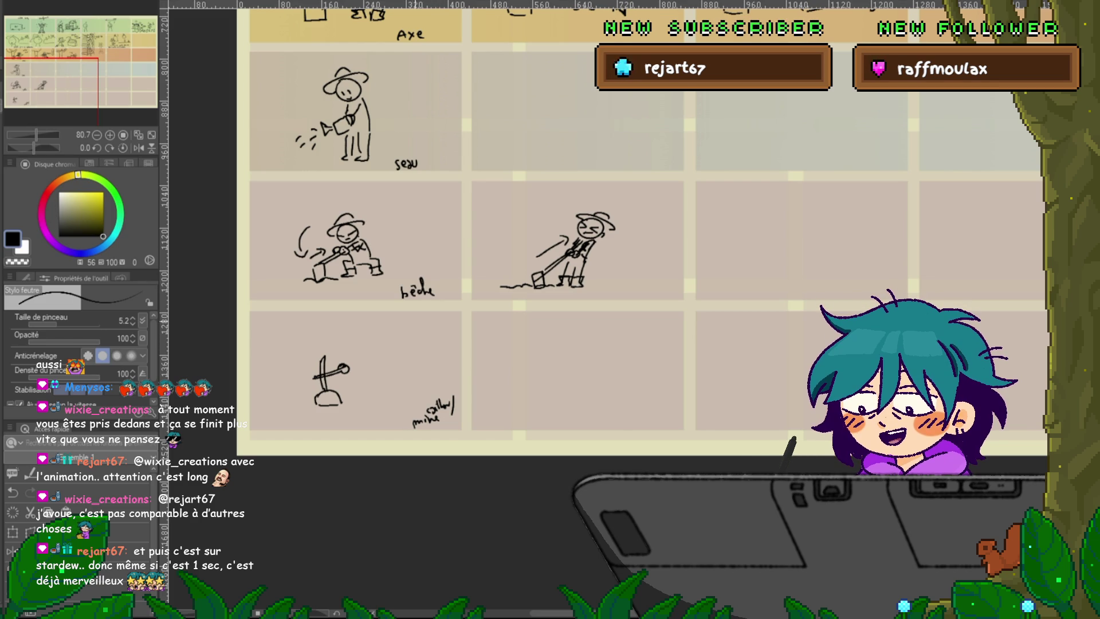
- Handwrite 'action x10' in the mine panel and on the spade panel
drag(412, 324, 414, 332)
drag(423, 326, 427, 332)
drag(431, 325, 450, 337)
drag(421, 198, 423, 206)
drag(431, 198, 436, 205)
drag(438, 199, 437, 216)
drag(437, 210, 444, 215)
drag(449, 213, 450, 214)
scroll(631, 286, up, 3)
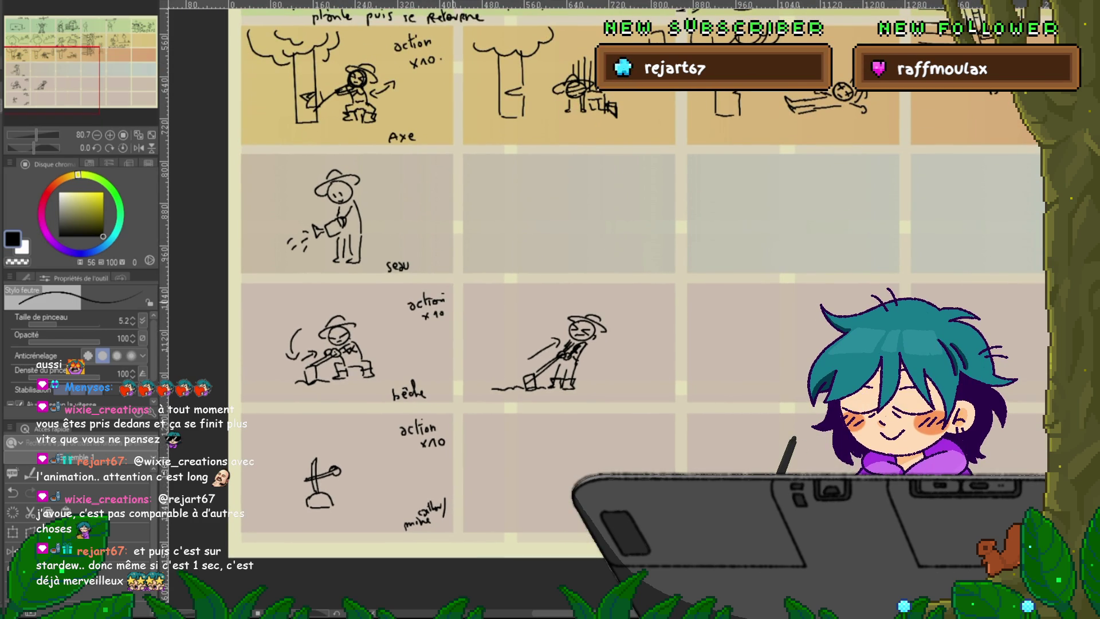
- Erase the 'action x10' note beside the spade panel, then scroll down to the grey rows
mouse_move(411, 299)
mouse_down()
mouse_move(426, 316)
mouse_move(443, 313)
mouse_up()
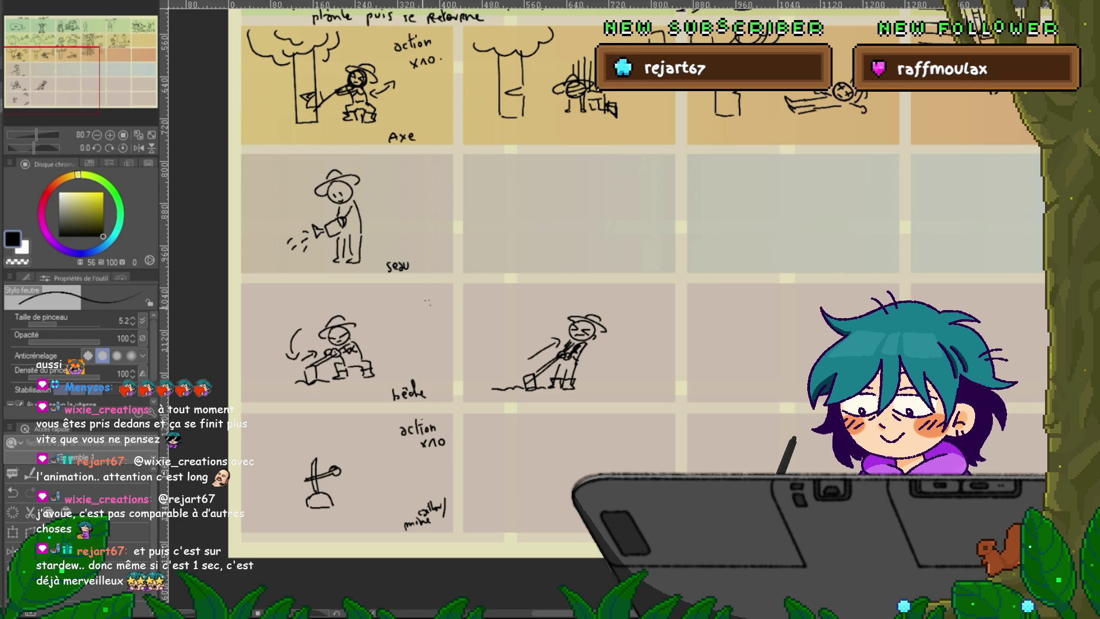
scroll(502, 279, down, 2)
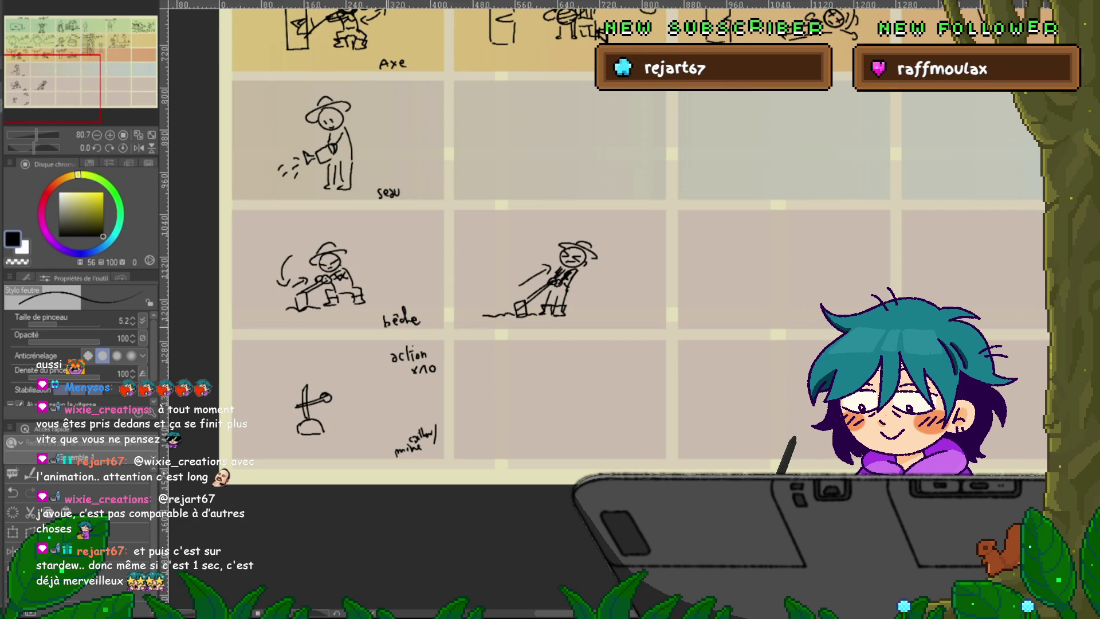
scroll(501, 246, down, 1)
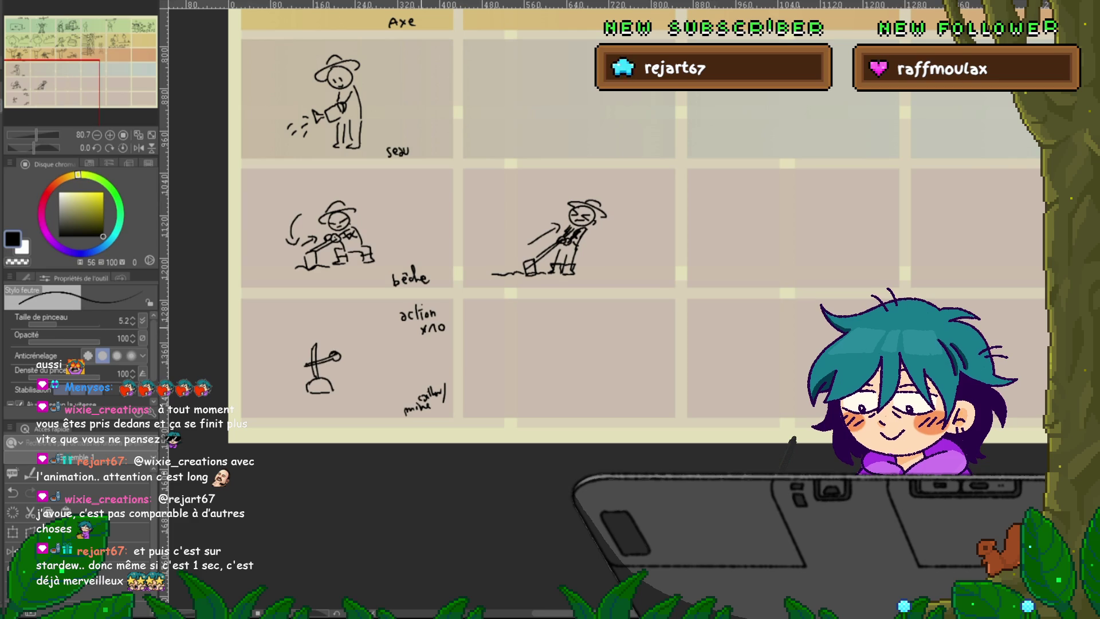
scroll(630, 229, down, 1)
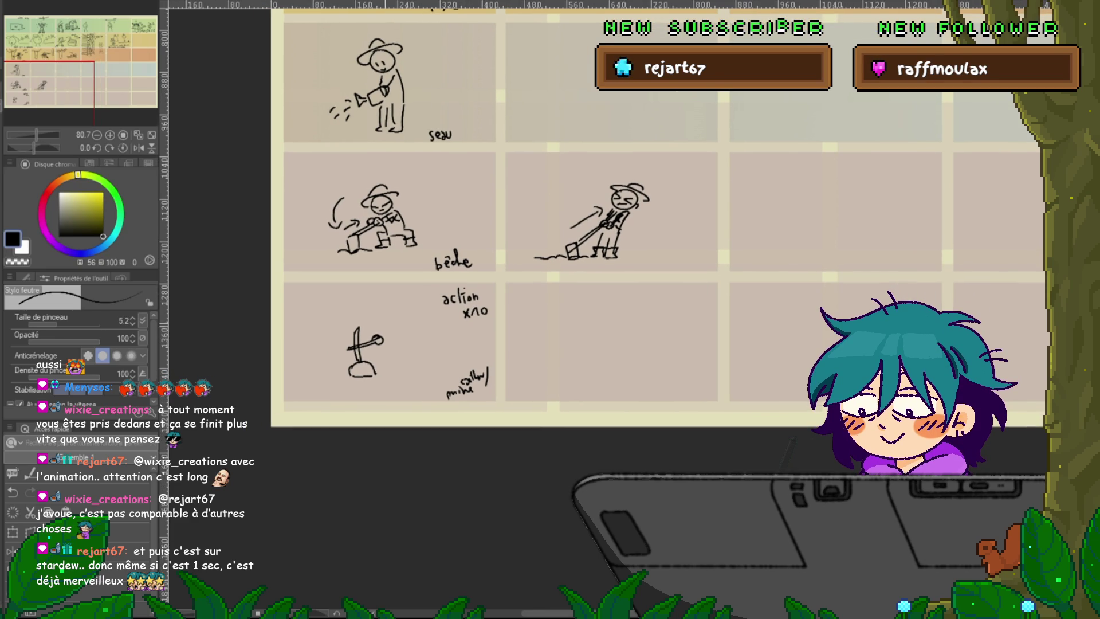
- Sketch the miner's head, redrawn arm beside the pickaxe, and a hat brim
drag(380, 325, 389, 334)
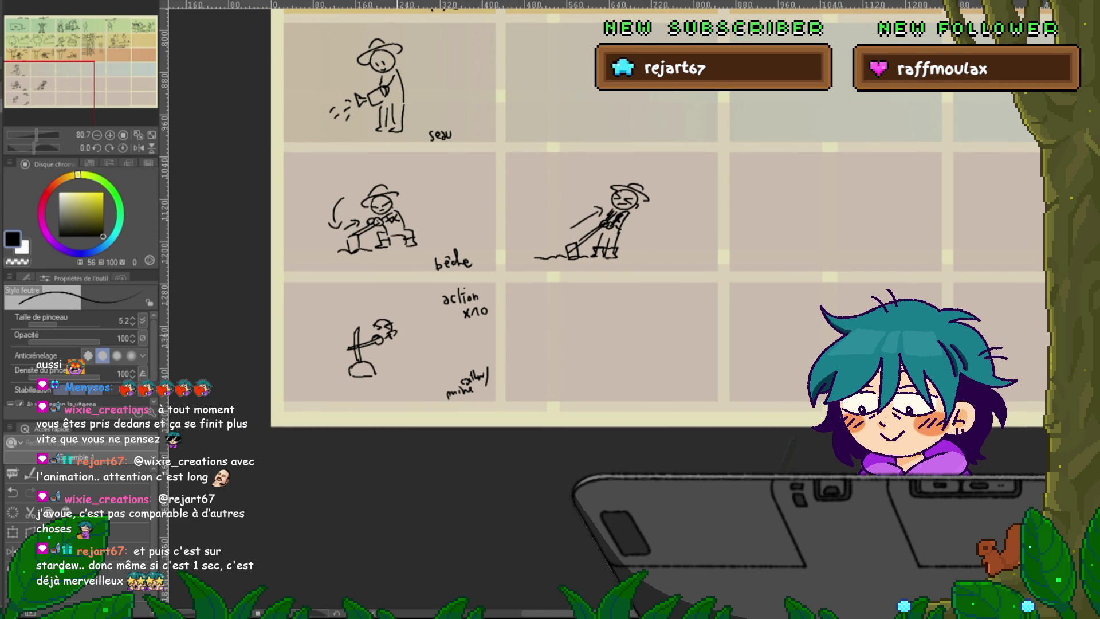
drag(392, 343, 411, 343)
drag(414, 339, 418, 346)
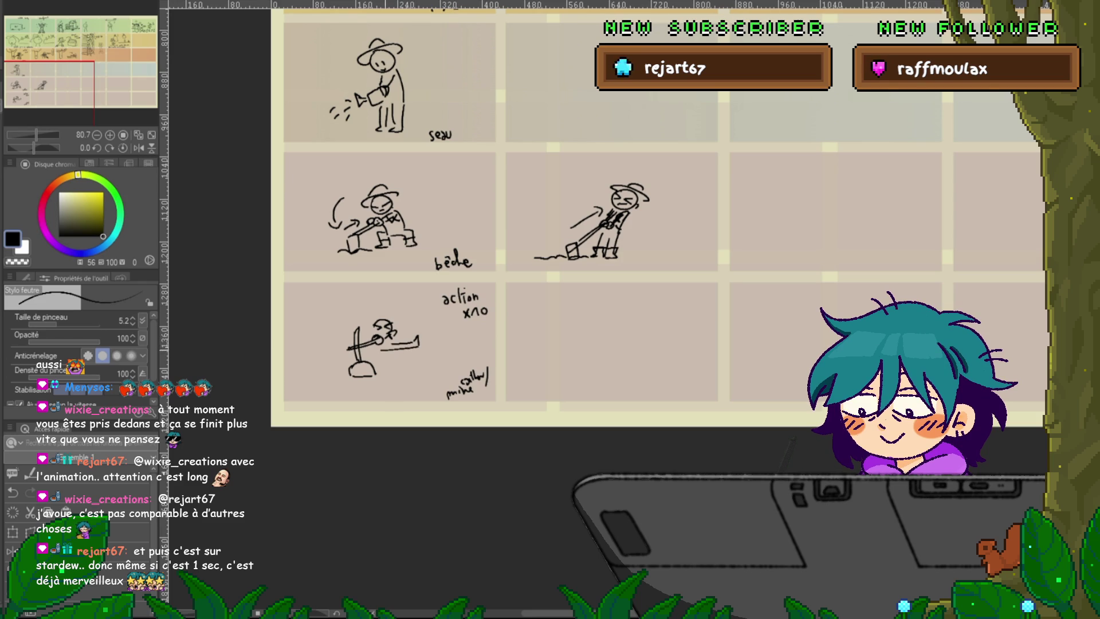
key(ctrl+z)
drag(387, 340, 433, 349)
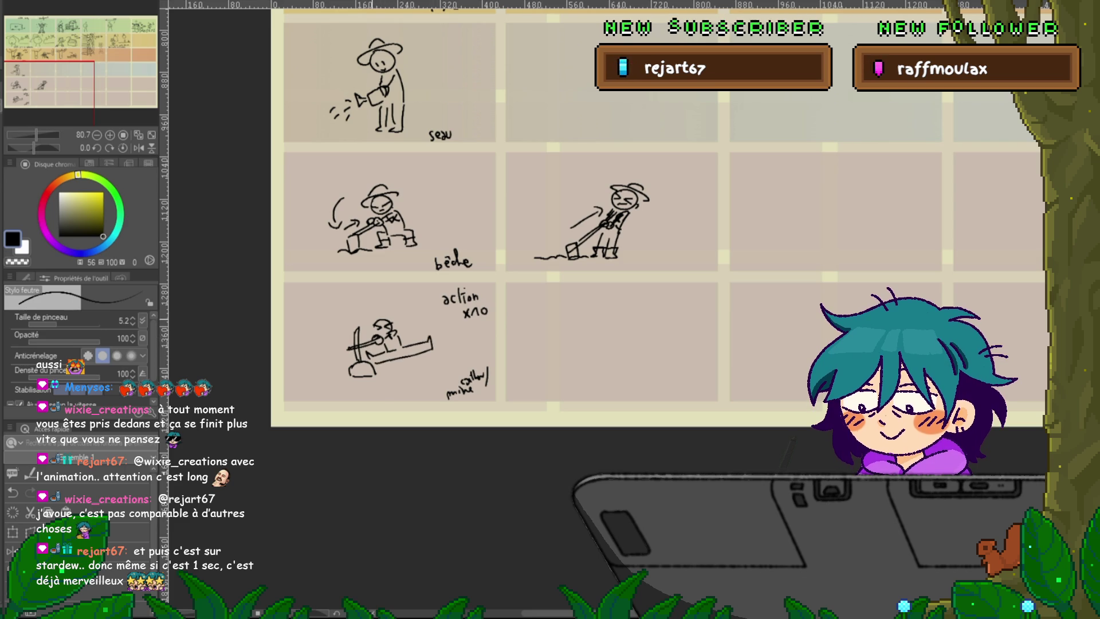
drag(366, 318, 403, 320)
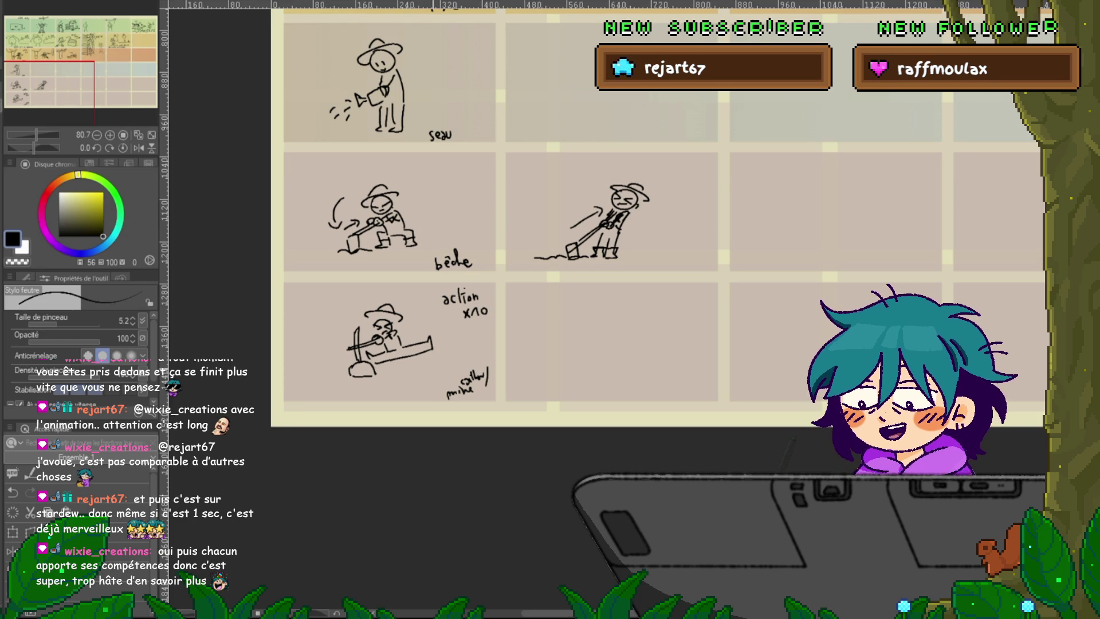
- Undo the long bar stroke and leftover mark, keeping the hat brim, then draw the figure's legs
scroll(544, 218, right, 2)
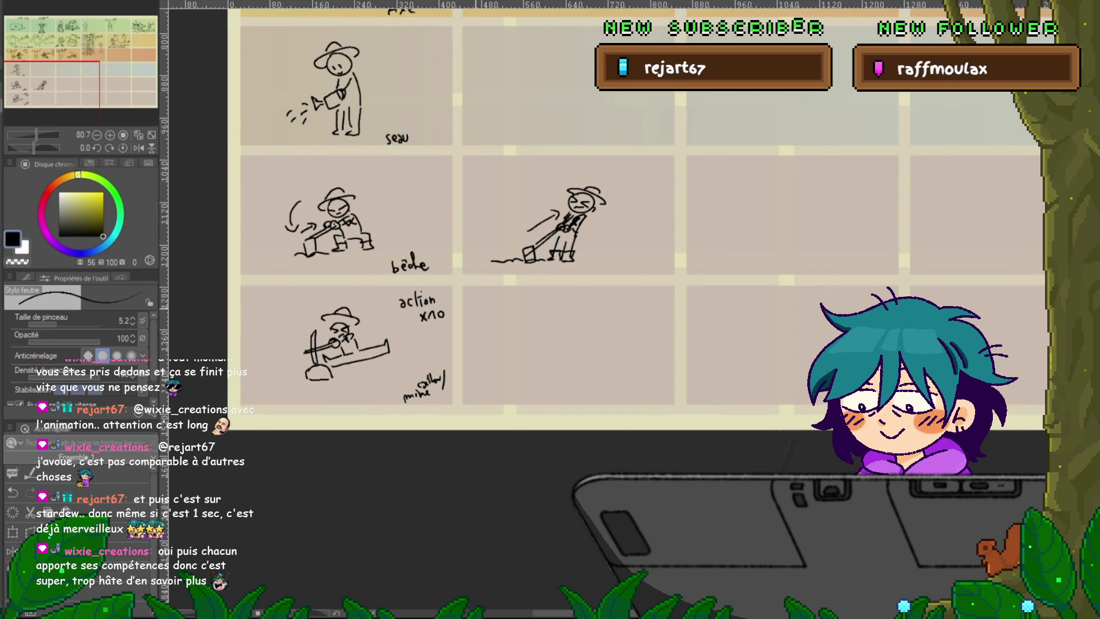
key(ctrl+z)
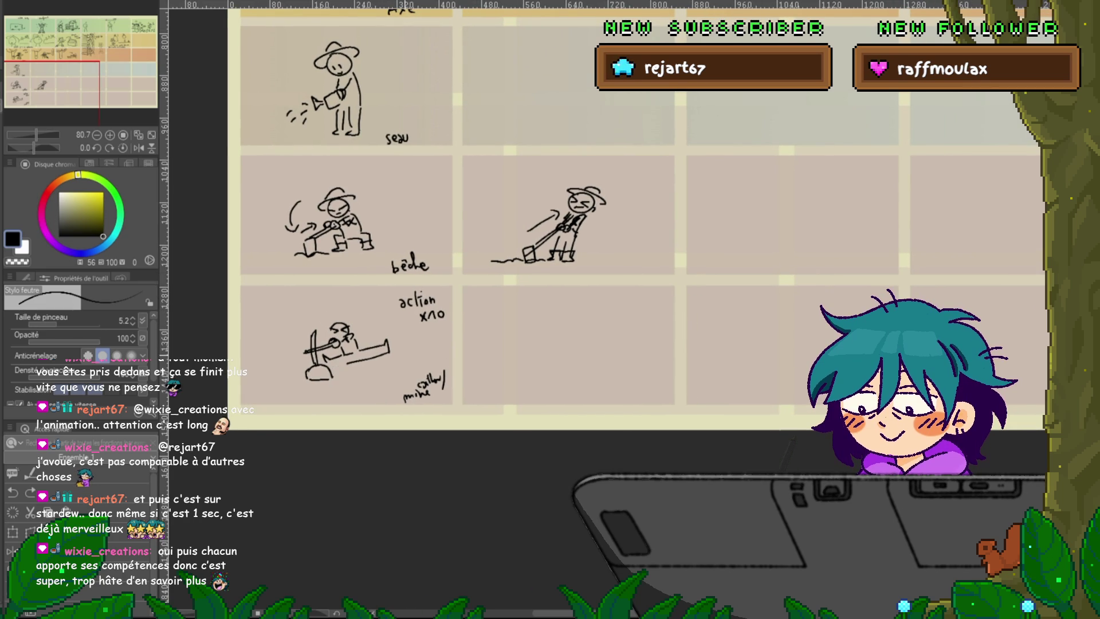
key(ctrl+y)
key(ctrl+z)
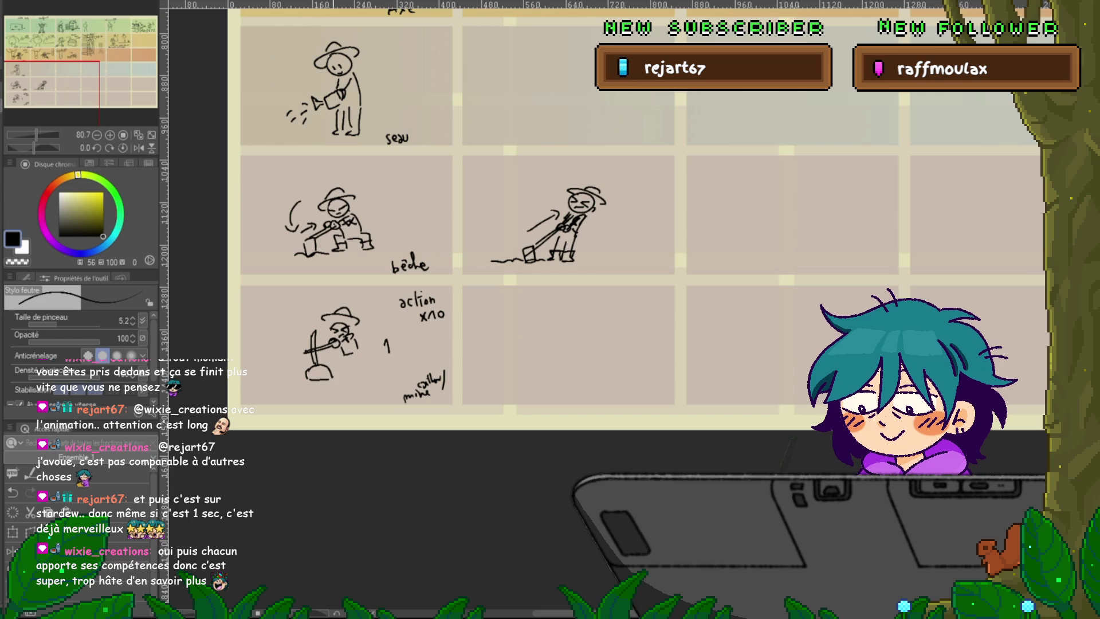
key(ctrl+z)
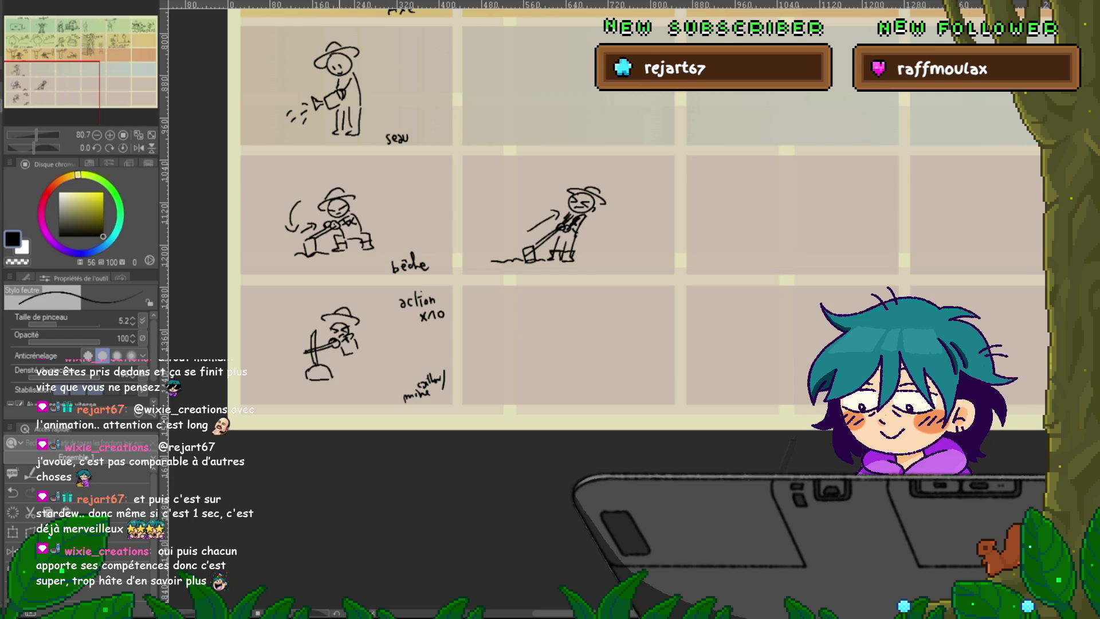
mouse_move(344, 358)
mouse_down()
mouse_move(339, 376)
mouse_move(362, 377)
mouse_up()
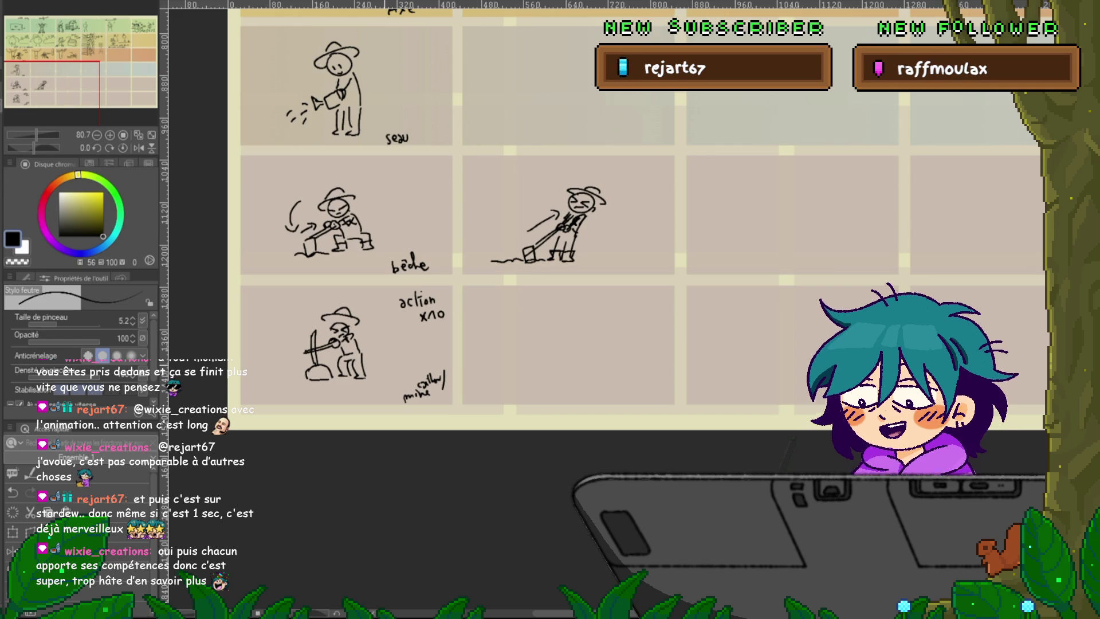
- Scroll up and right to show the top-right CAM and Robin ladder panels
scroll(573, 257, up, 3)
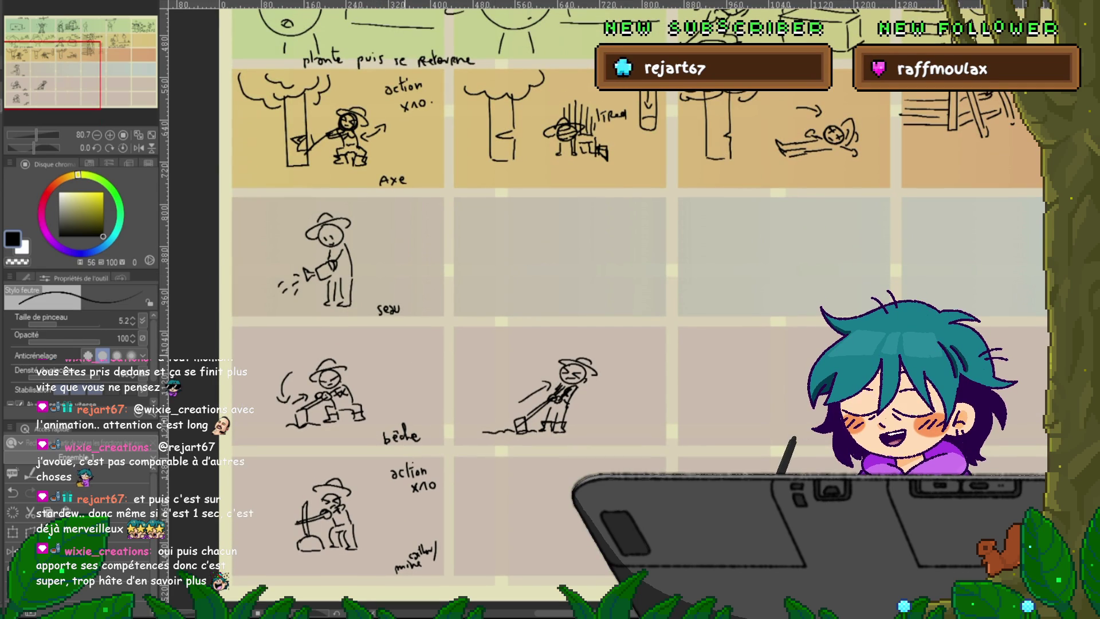
scroll(573, 258, up, 3)
scroll(572, 258, up, 3)
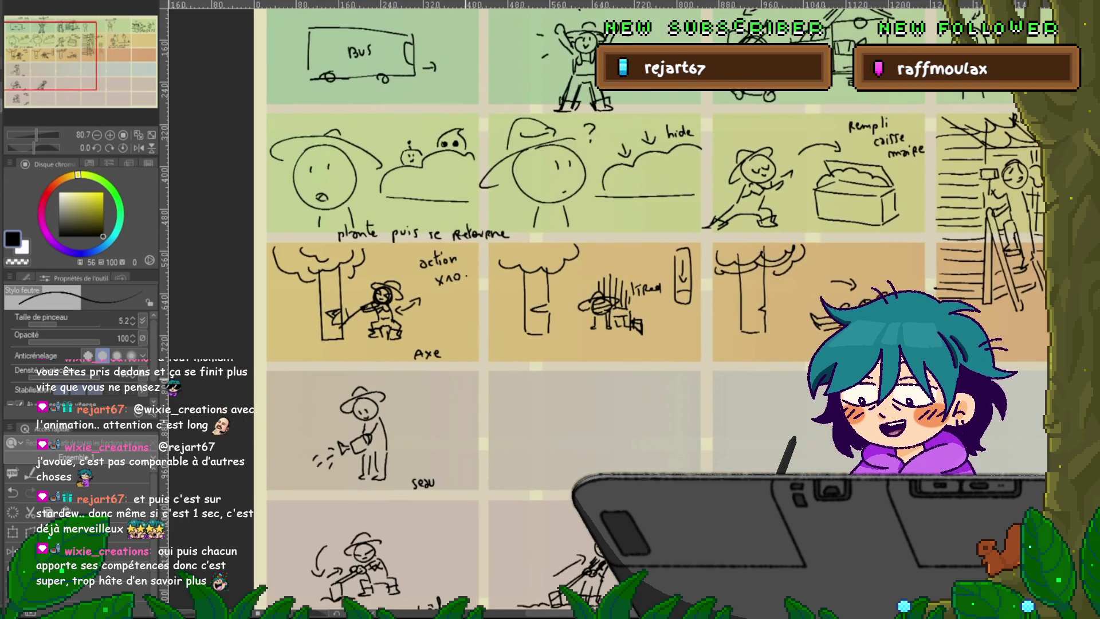
scroll(572, 257, down, 1)
scroll(573, 258, right, 5)
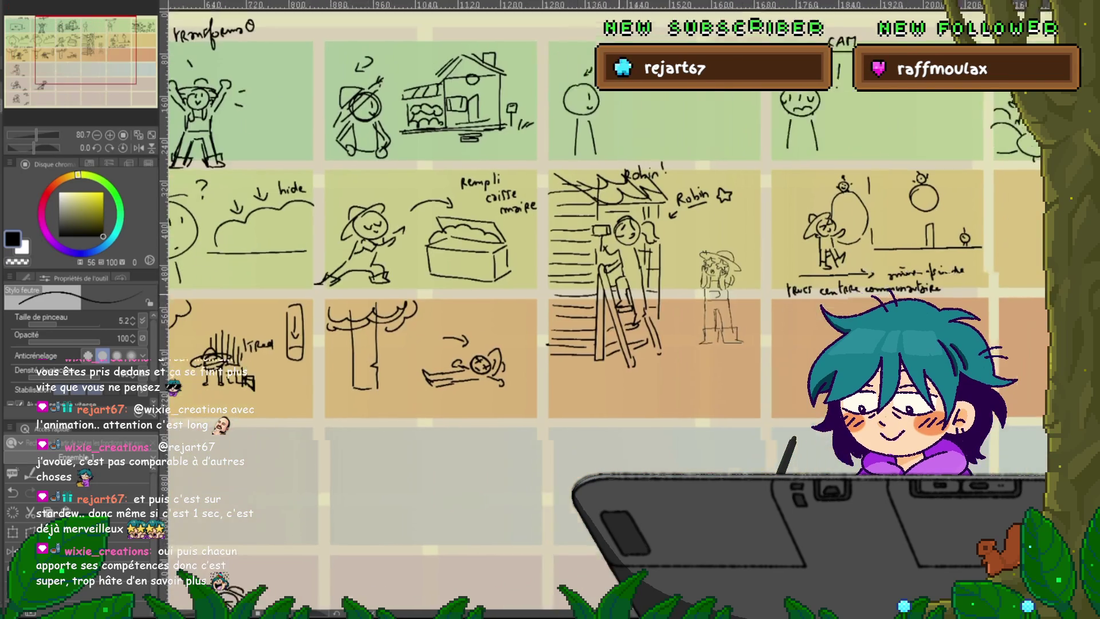
scroll(572, 257, right, 6)
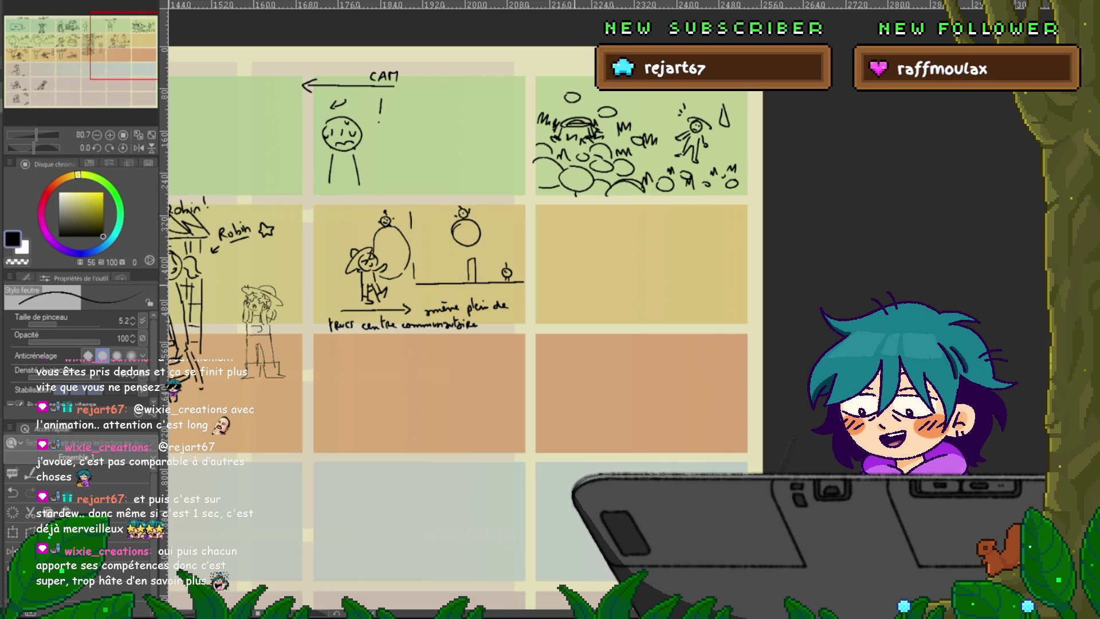
mouse_move(458, 309)
mouse_down()
mouse_move(552, 228)
mouse_move(687, 189)
mouse_move(658, 240)
mouse_up()
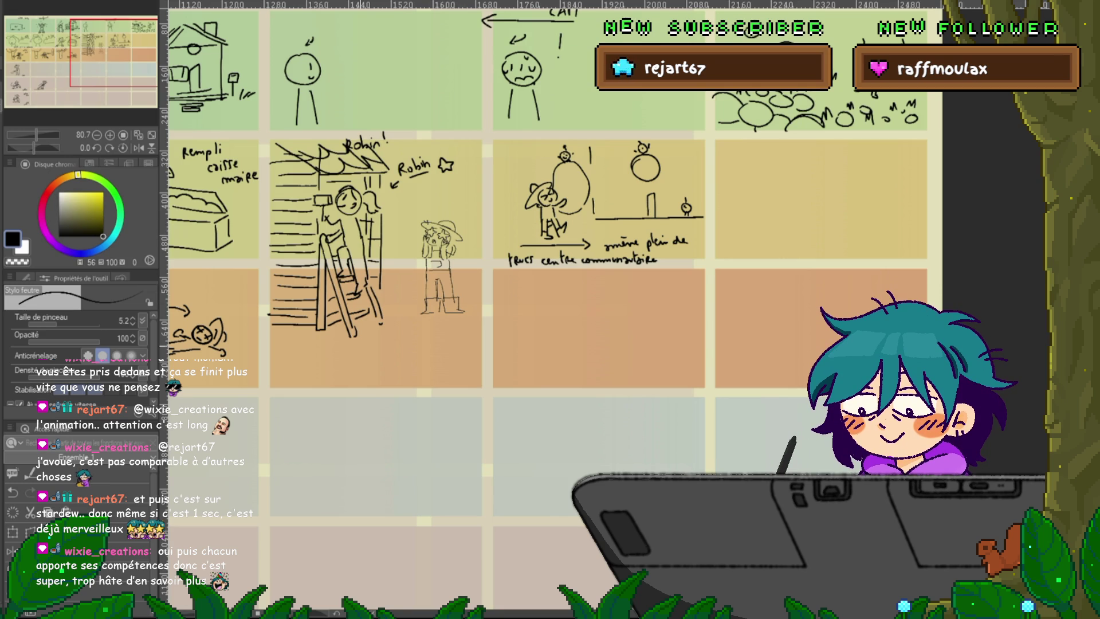
- Draw grass tufts, a ground curve and cloud-like bushes around the ladder and Robin sketch
drag(301, 347, 315, 346)
drag(441, 342, 452, 330)
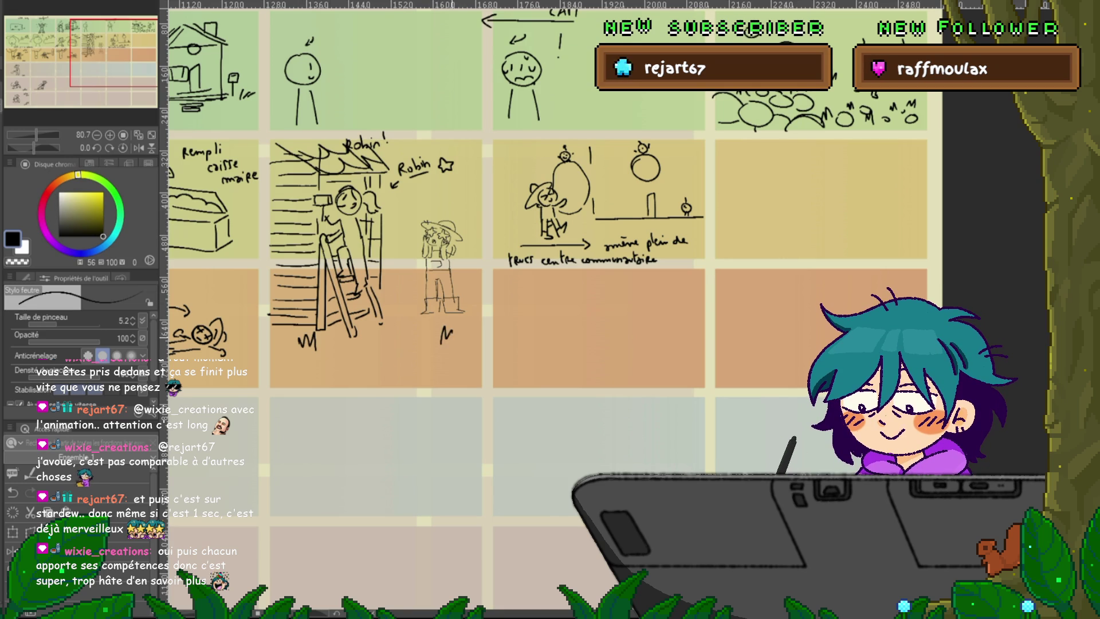
drag(440, 377, 451, 376)
drag(360, 372, 378, 370)
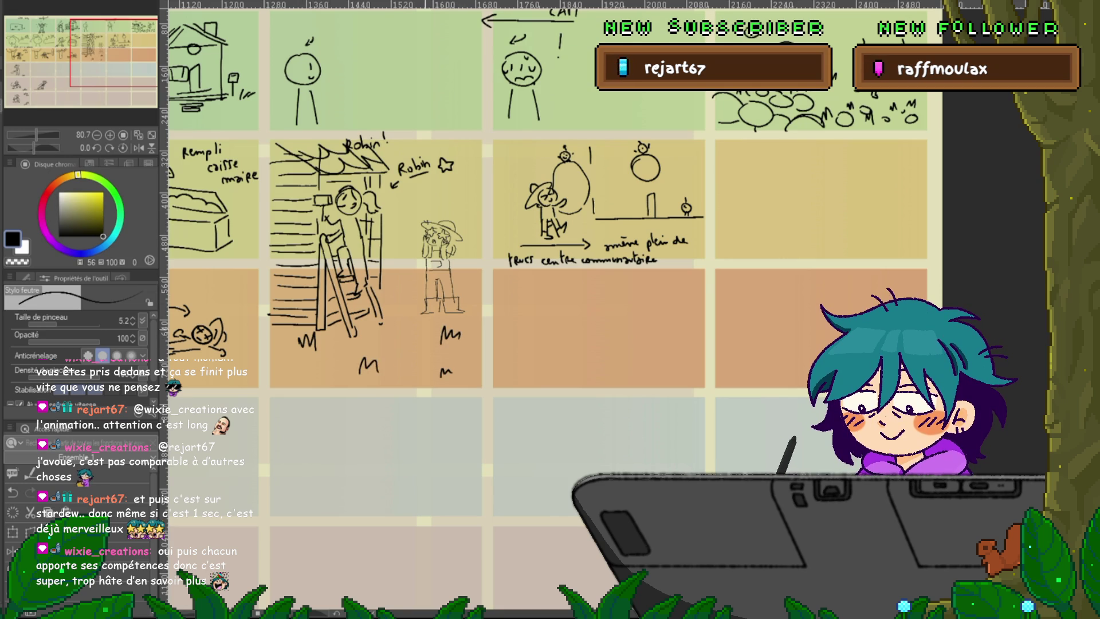
drag(273, 370, 345, 358)
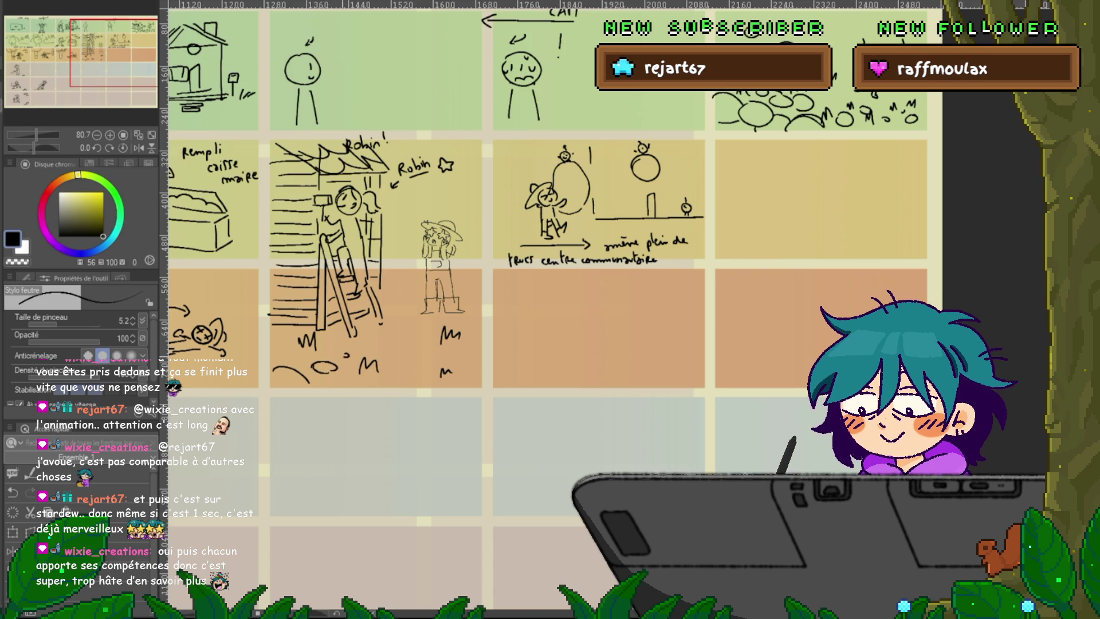
drag(474, 322, 473, 322)
drag(387, 243, 395, 243)
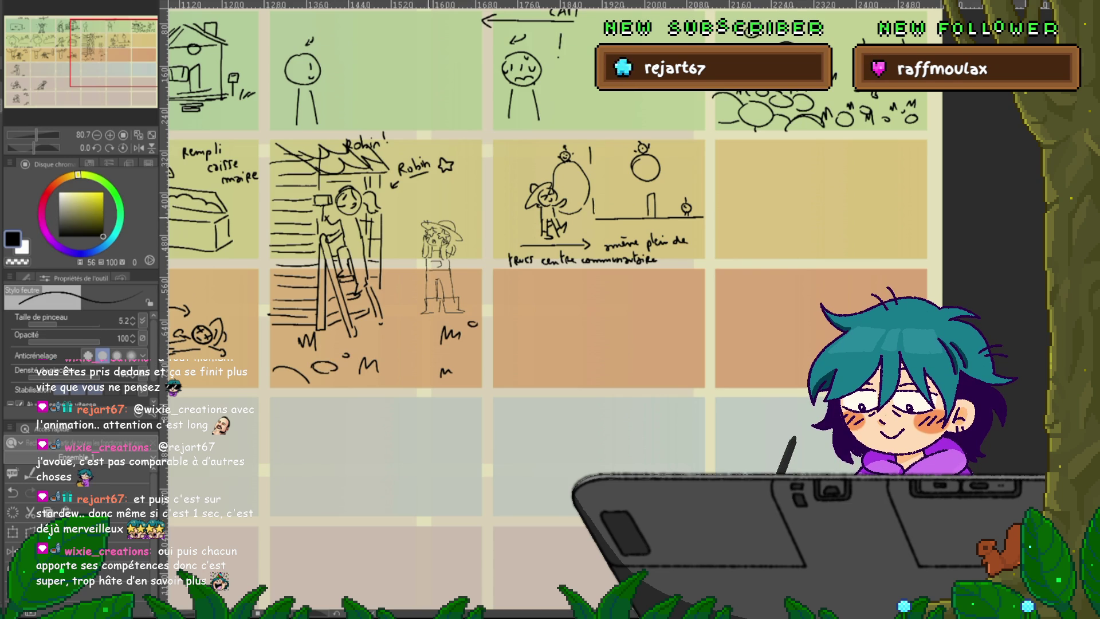
drag(461, 257, 481, 251)
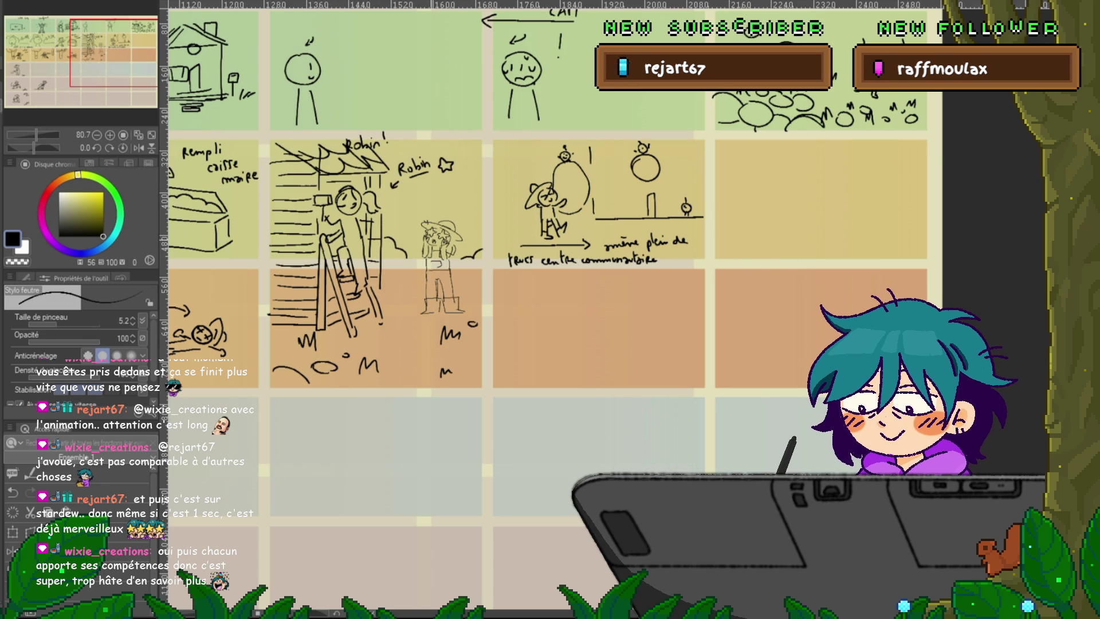
mouse_move(394, 267)
mouse_down()
mouse_move(409, 263)
mouse_move(395, 269)
mouse_move(412, 280)
mouse_move(481, 275)
mouse_up()
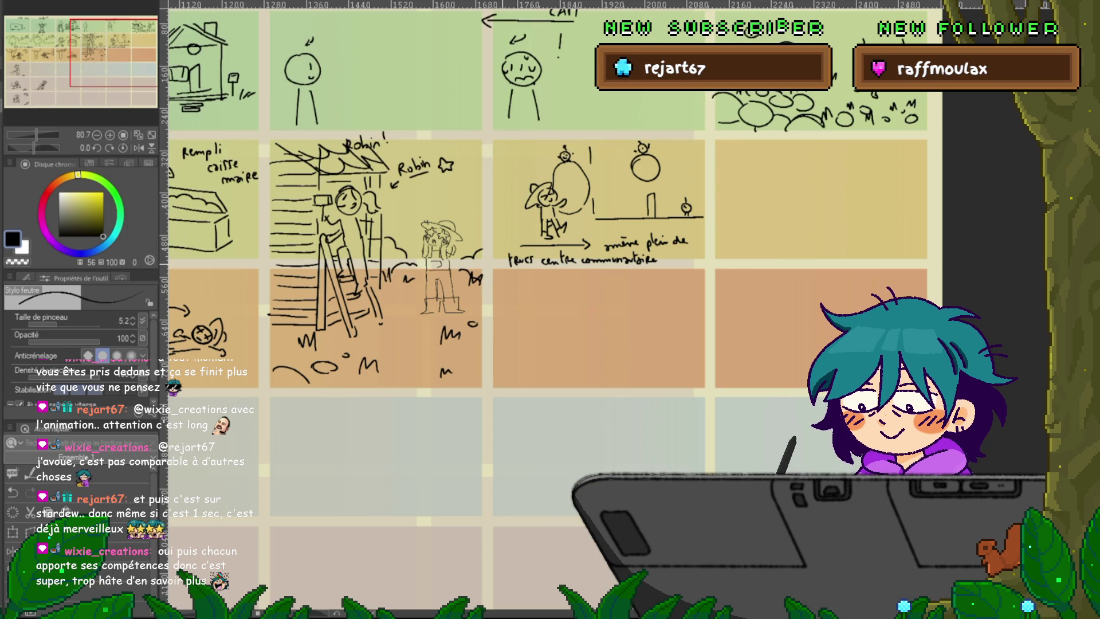
- Pan the view back down to the grey tool rows
mouse_move(550, 229)
mouse_down()
mouse_move(538, 249)
mouse_move(446, 289)
mouse_up()
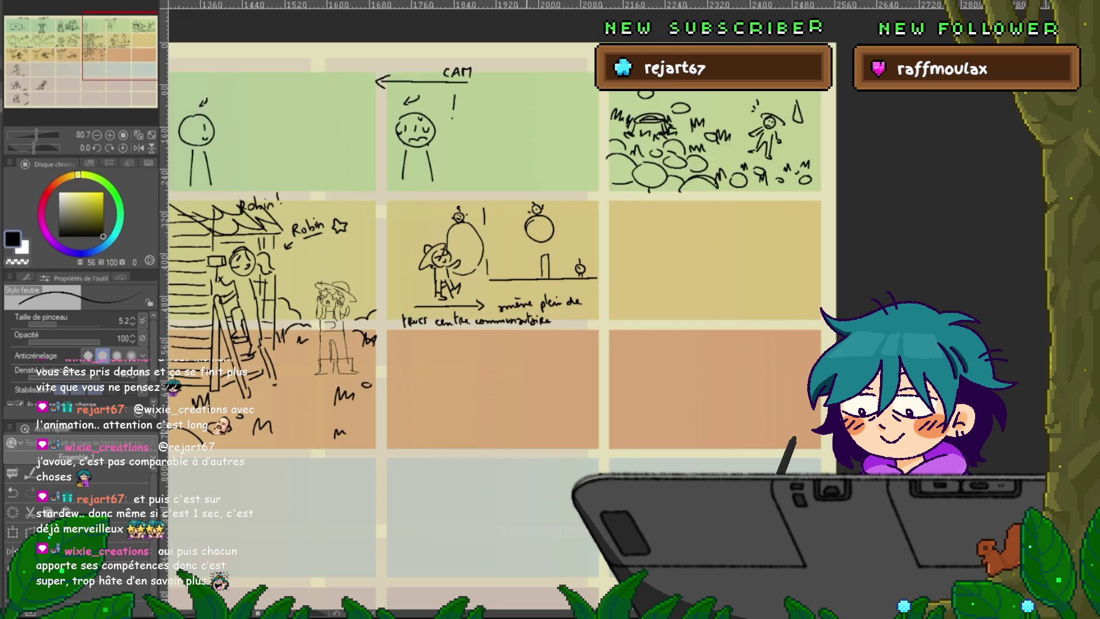
drag(515, 287, 676, 131)
mouse_move(257, 344)
mouse_down()
mouse_move(731, 333)
mouse_move(731, 131)
mouse_move(873, 129)
mouse_up()
mouse_move(515, 258)
mouse_down()
mouse_move(468, 256)
mouse_move(414, 214)
mouse_up()
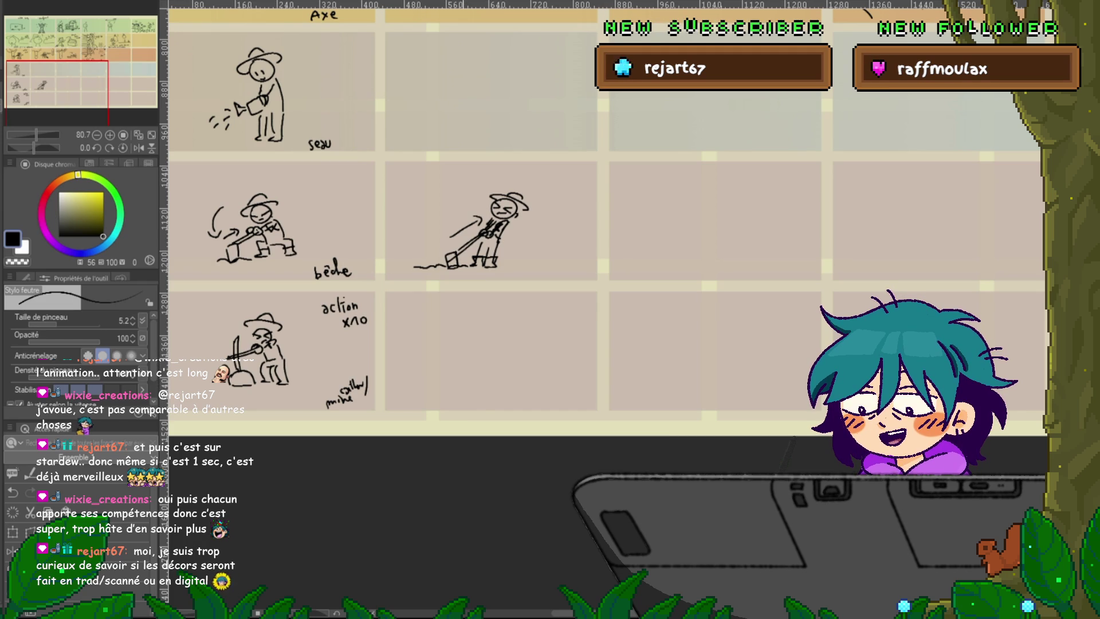
- In the next mine panel, draw a figure's hat and body with a rock to its left
scroll(605, 218, right, 2)
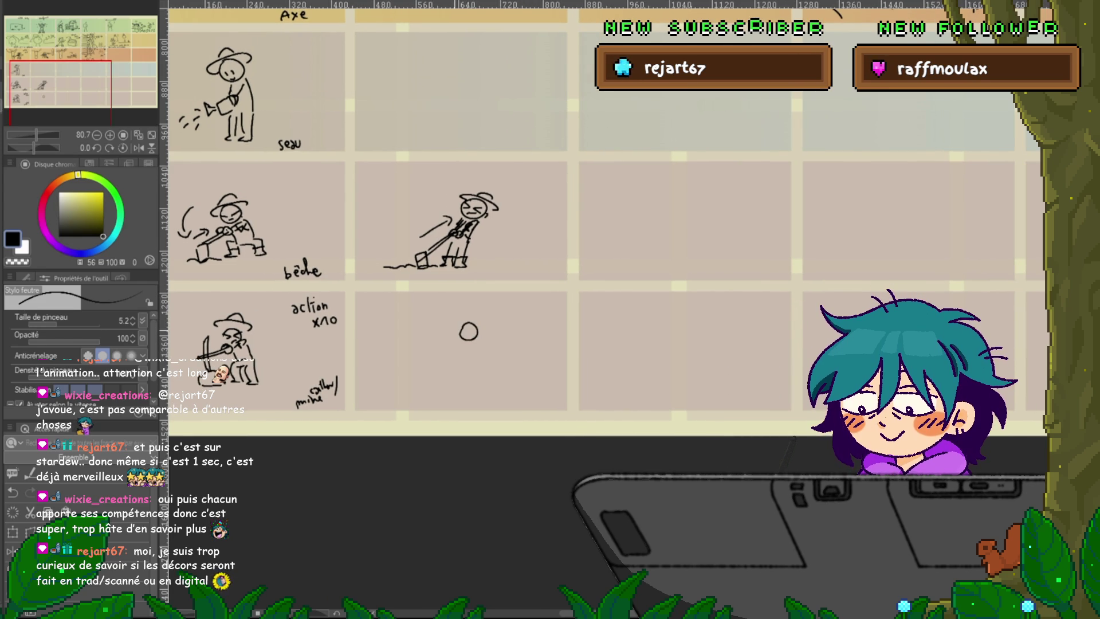
mouse_move(445, 315)
mouse_down()
mouse_move(460, 312)
mouse_move(453, 339)
mouse_up()
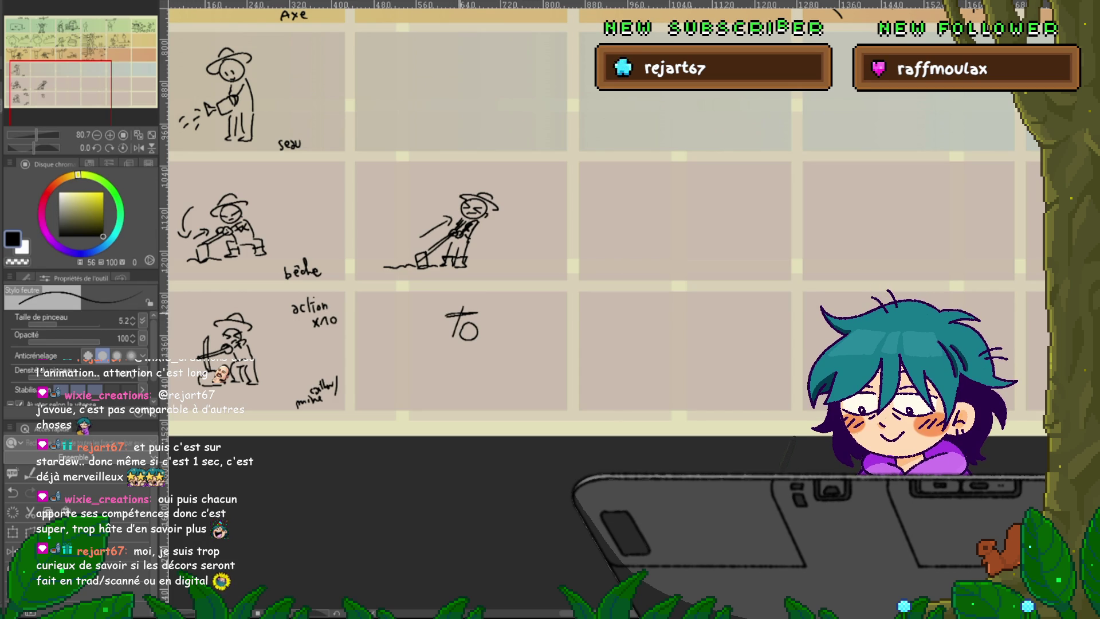
key(ctrl+z)
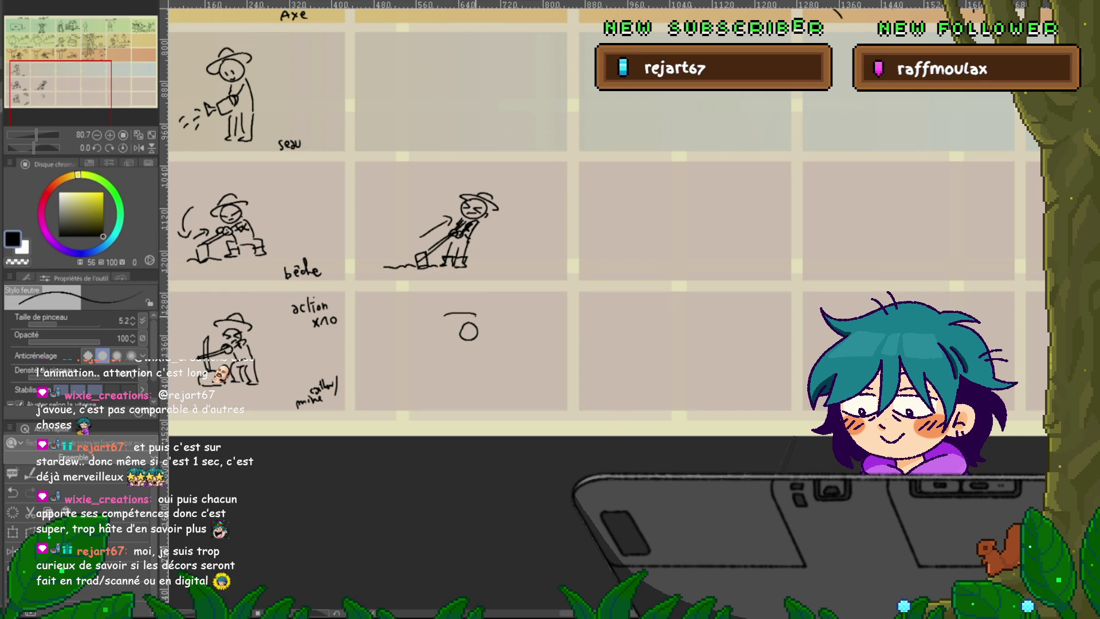
mouse_move(461, 309)
mouse_down()
mouse_move(451, 340)
mouse_move(474, 331)
mouse_move(490, 343)
mouse_up()
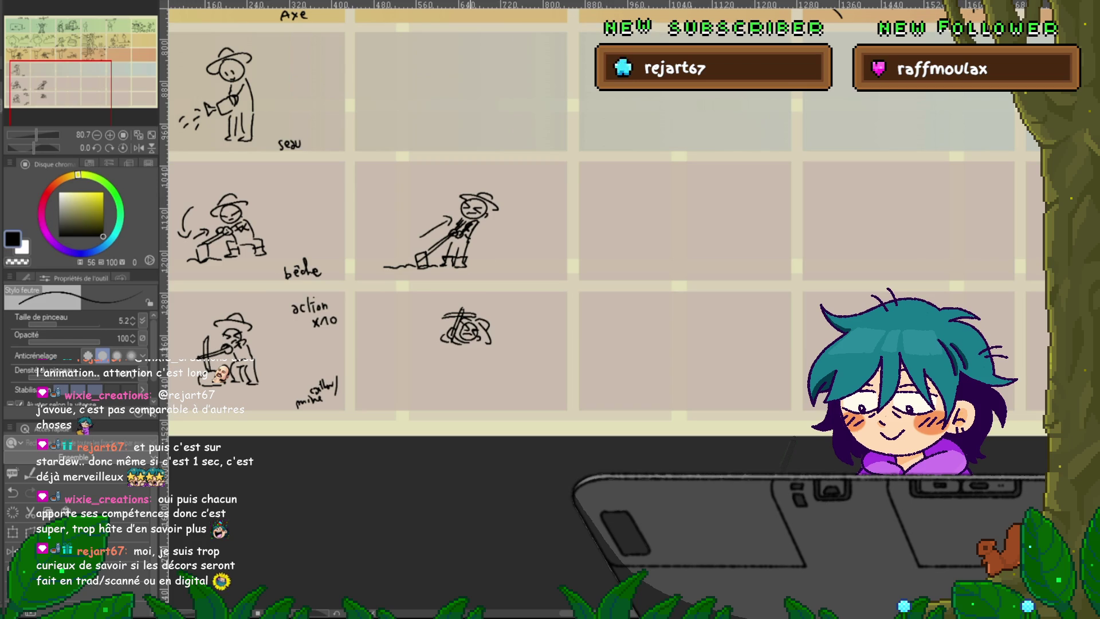
drag(472, 346, 457, 394)
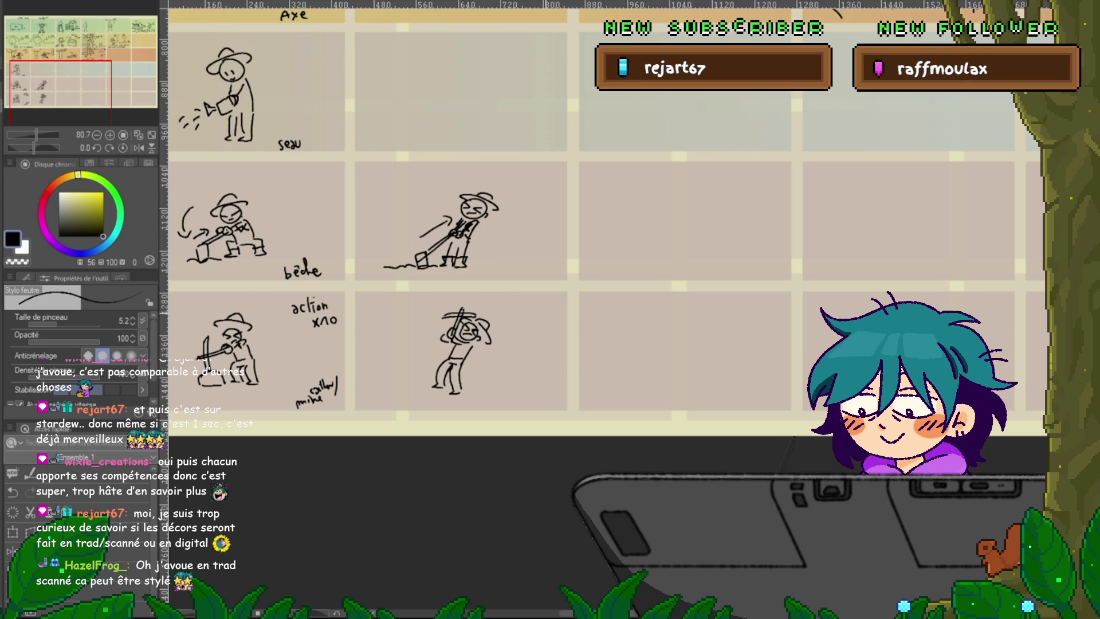
drag(390, 387, 417, 387)
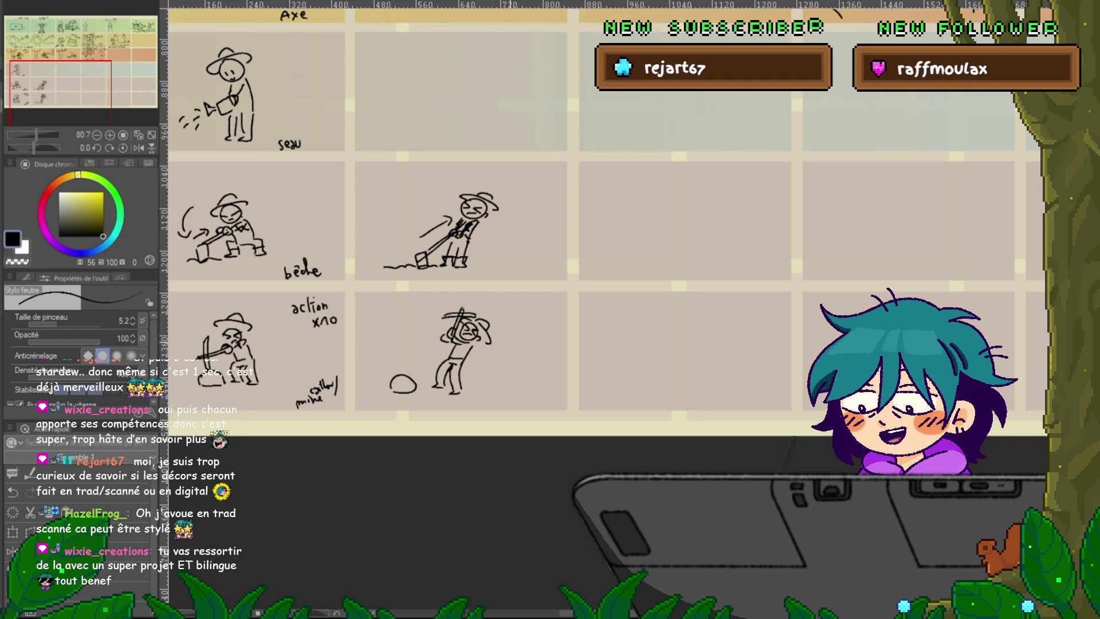
- Add arrowheads to the raised pickaxe line and to the first mine panel's curve
scroll(607, 217, left, 2)
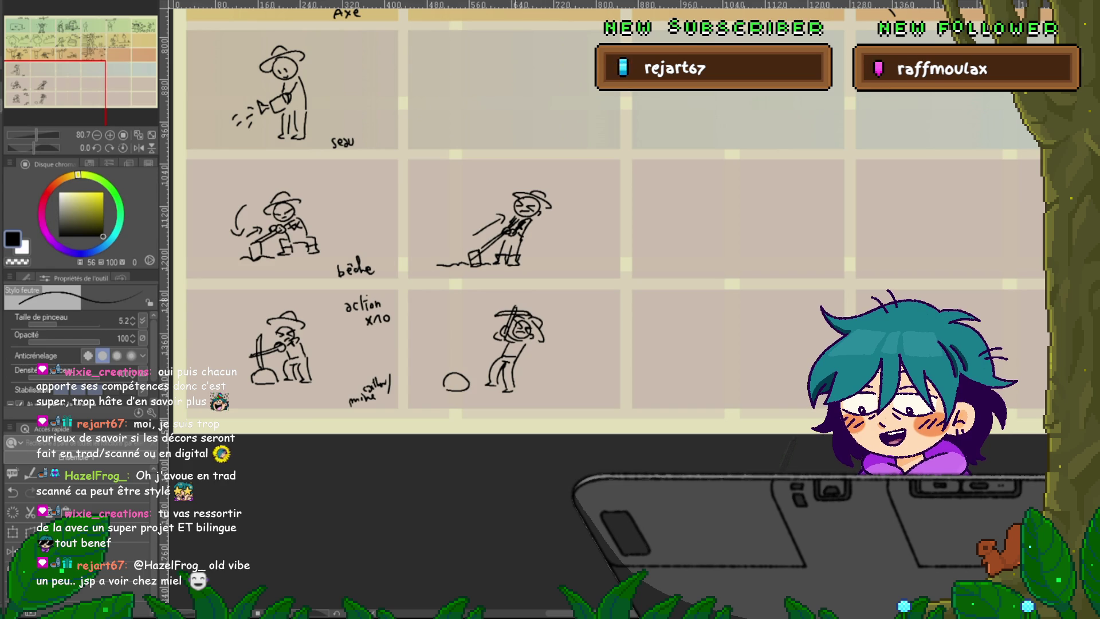
mouse_move(572, 286)
mouse_down()
mouse_move(544, 422)
mouse_move(543, 308)
mouse_up()
drag(445, 357, 453, 362)
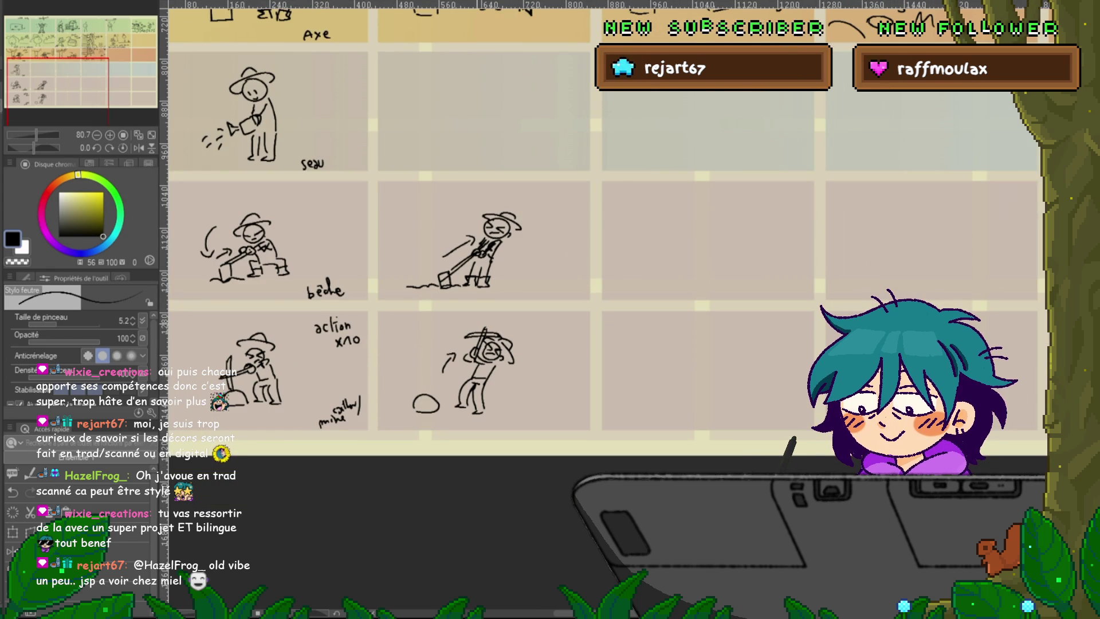
drag(212, 343, 220, 353)
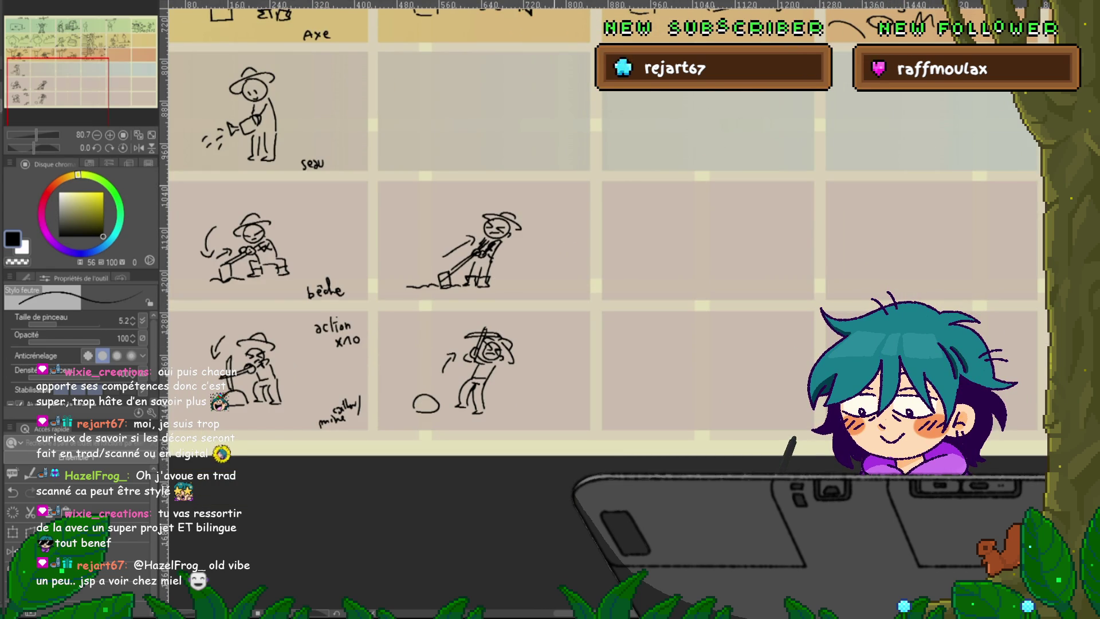
drag(544, 258, 537, 362)
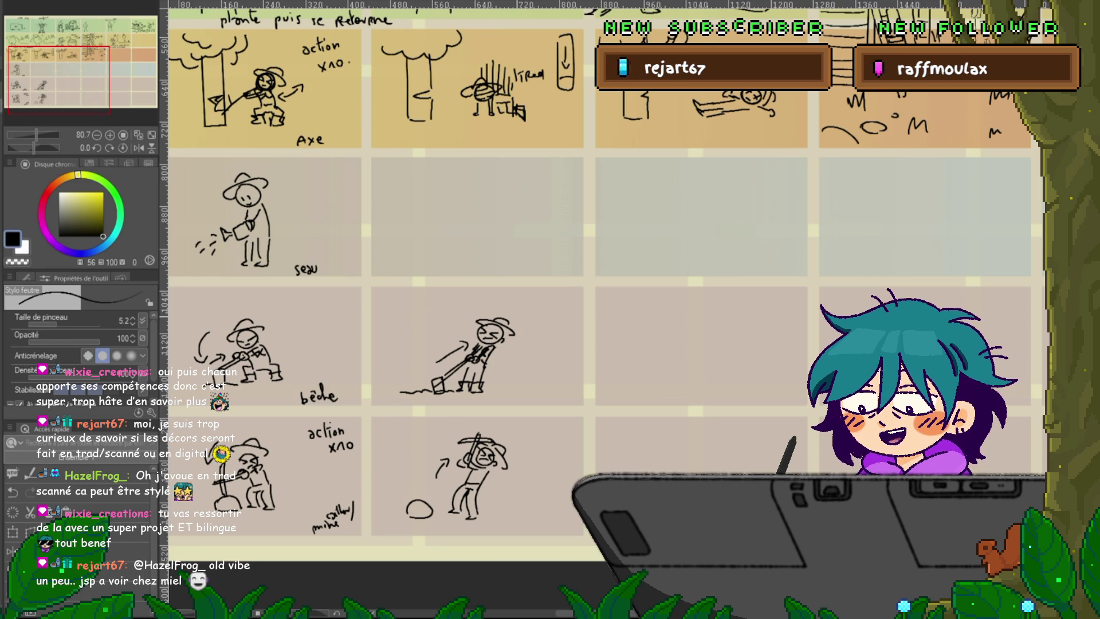
mouse_move(544, 258)
mouse_down()
mouse_move(453, 356)
mouse_move(315, 303)
mouse_move(178, 351)
mouse_move(45, 481)
mouse_move(412, 318)
mouse_move(401, 329)
mouse_move(622, 329)
mouse_move(863, 295)
mouse_move(811, 201)
mouse_move(811, 315)
mouse_up()
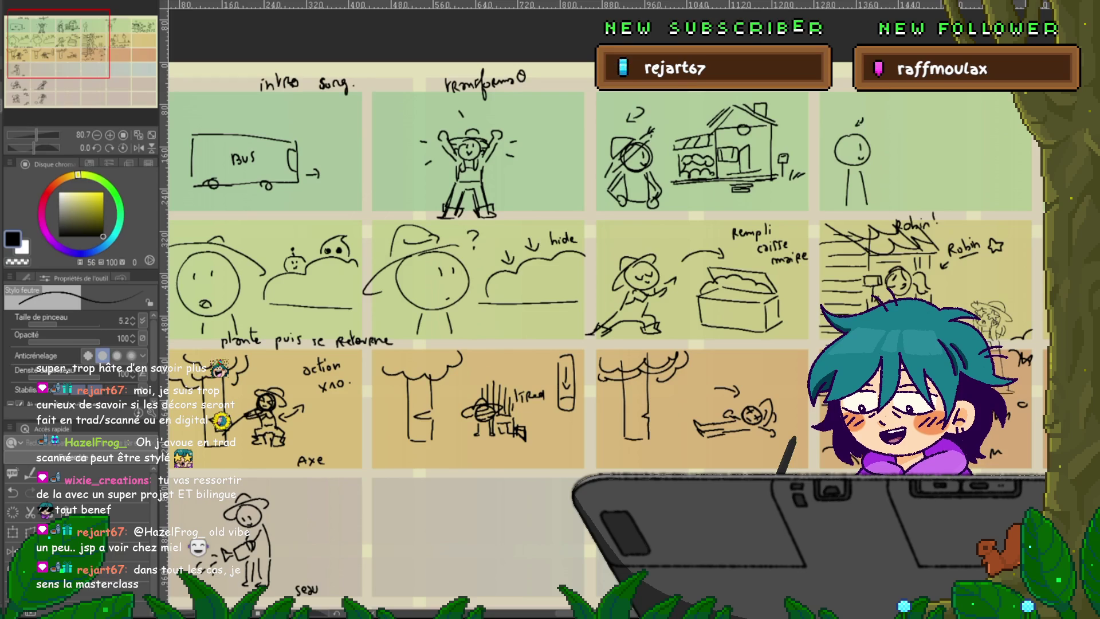
scroll(607, 309, down, 5)
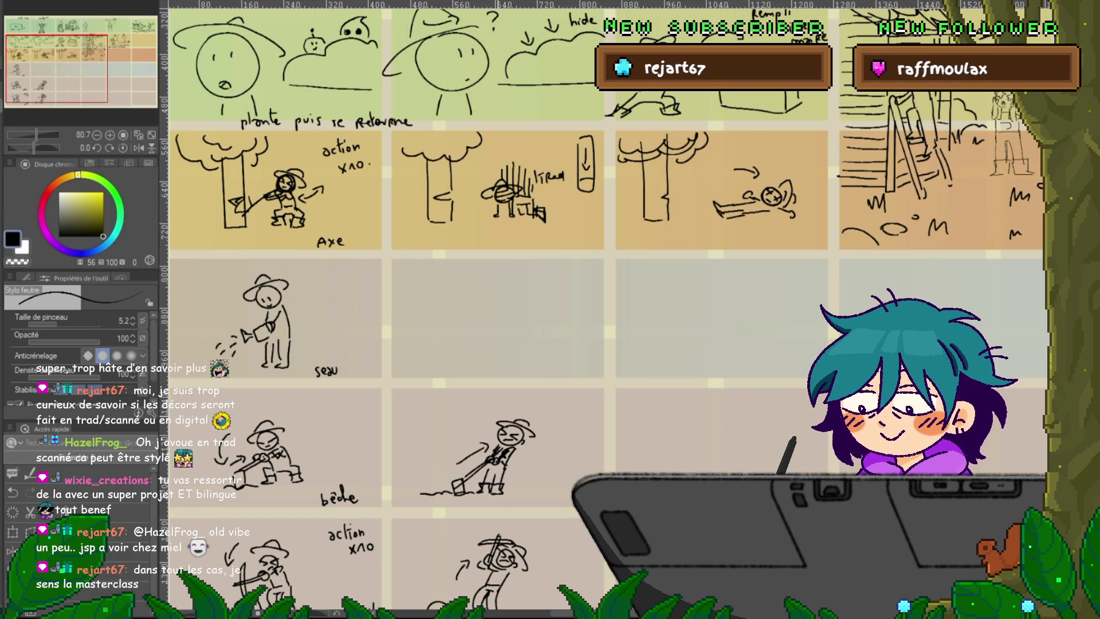
scroll(607, 309, down, 3)
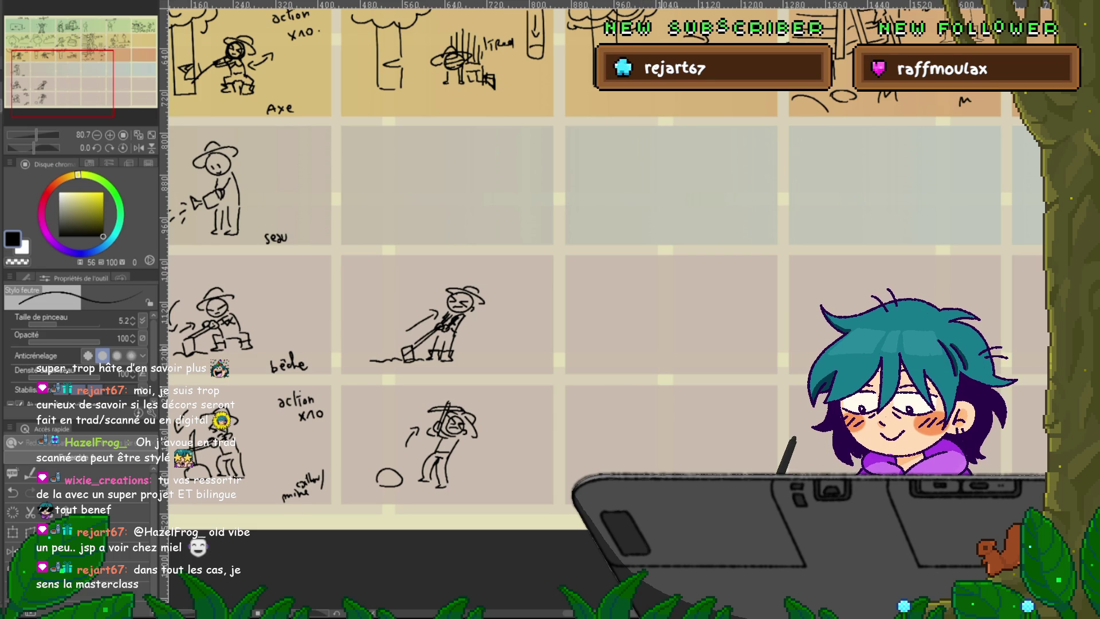
drag(515, 286, 559, 304)
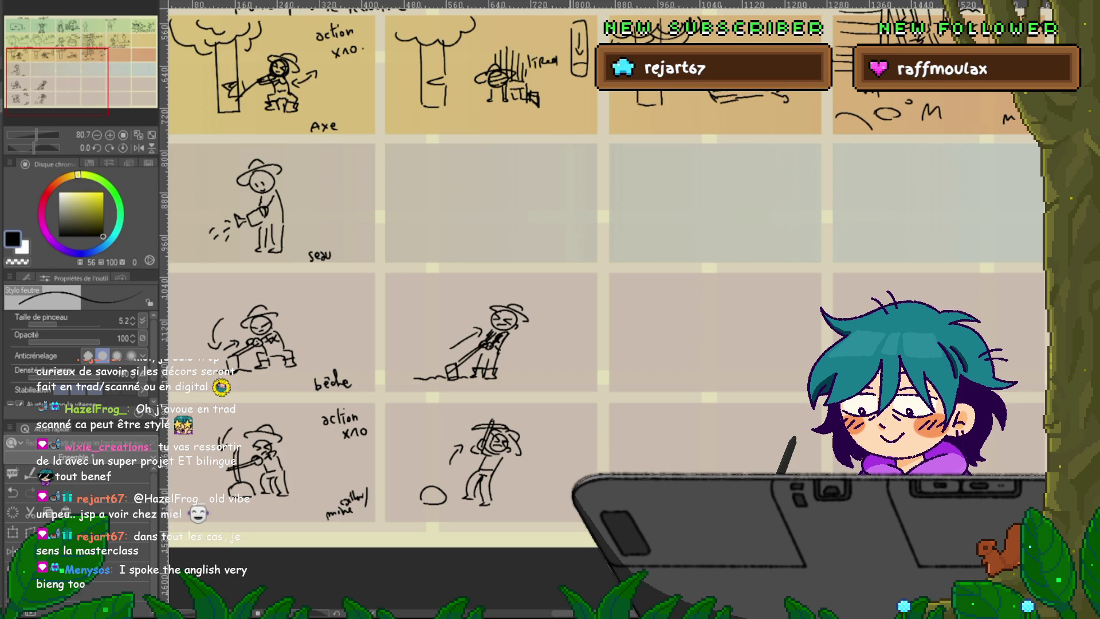
mouse_move(573, 286)
mouse_down()
mouse_move(527, 367)
mouse_move(412, 401)
mouse_up()
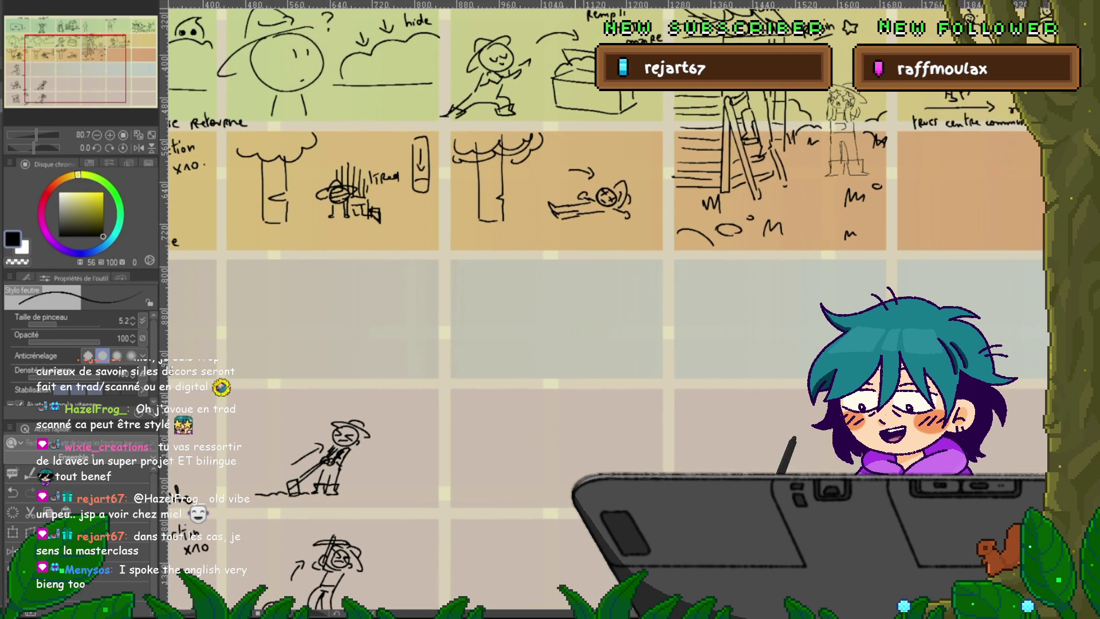
mouse_move(573, 286)
mouse_down()
mouse_move(470, 304)
mouse_move(366, 406)
mouse_move(430, 281)
mouse_move(286, 296)
mouse_move(466, 245)
mouse_move(636, 232)
mouse_move(917, 392)
mouse_up()
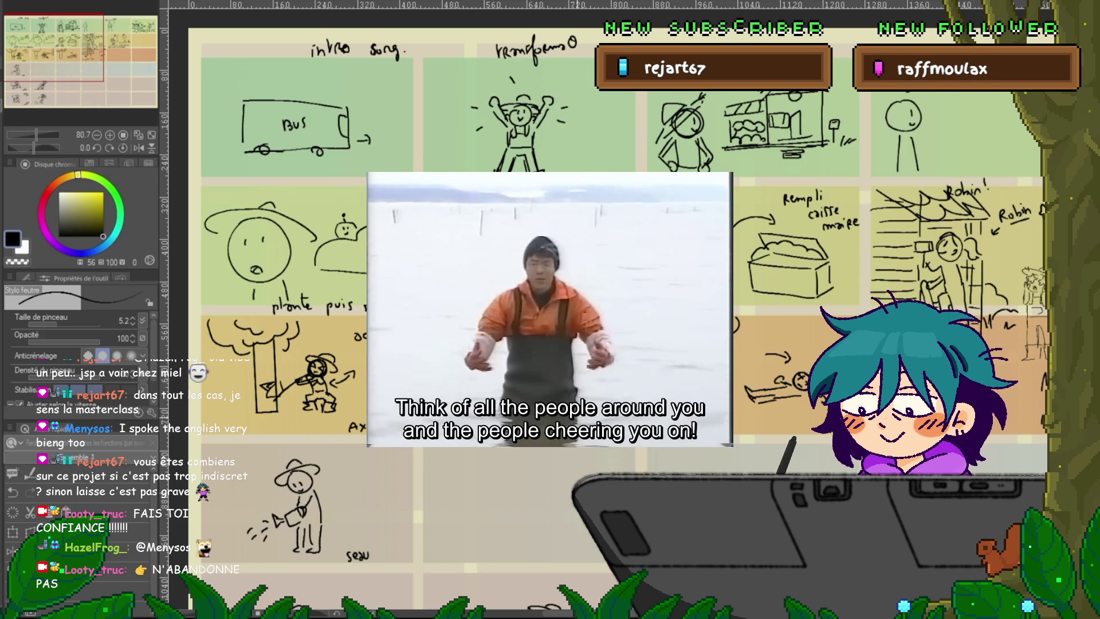
scroll(550, 309, down, 2)
scroll(550, 309, down, 2)
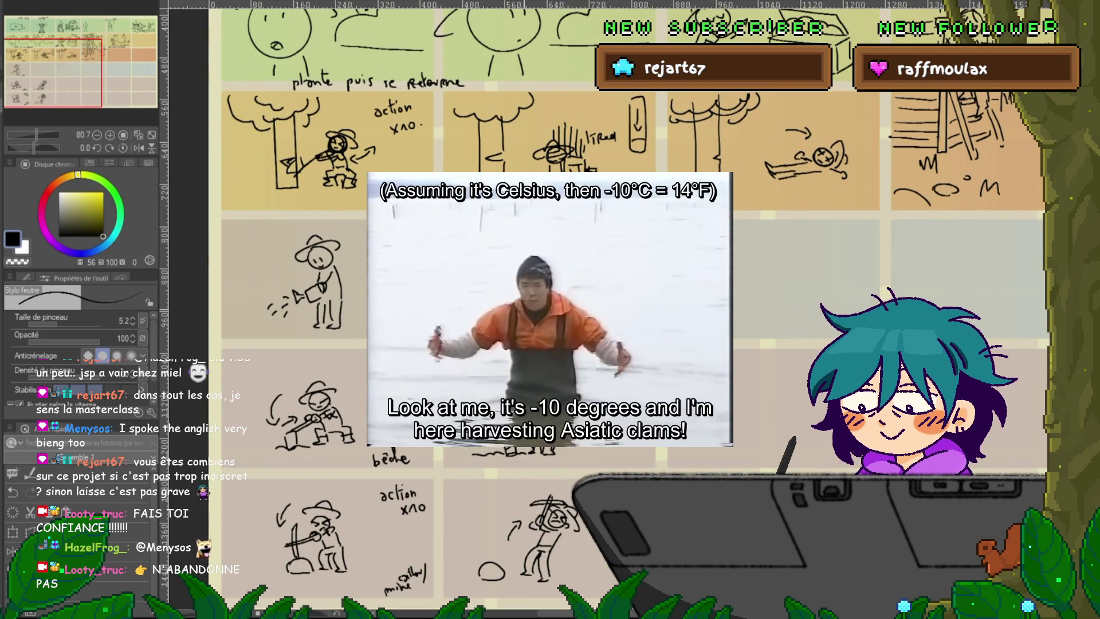
scroll(550, 310, down, 1)
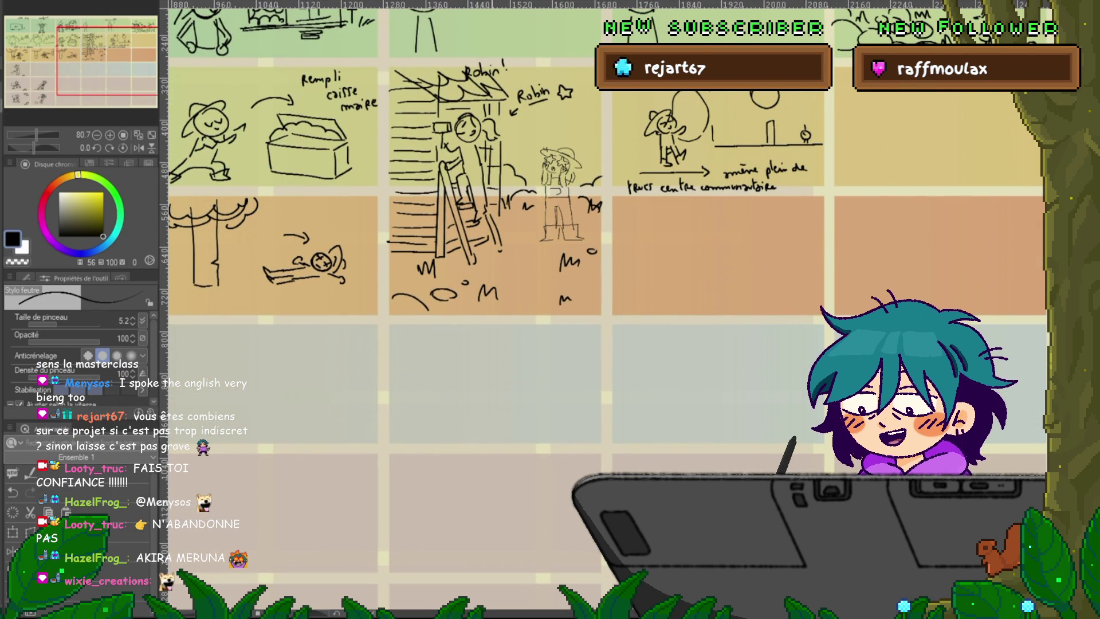
scroll(602, 309, down, 5)
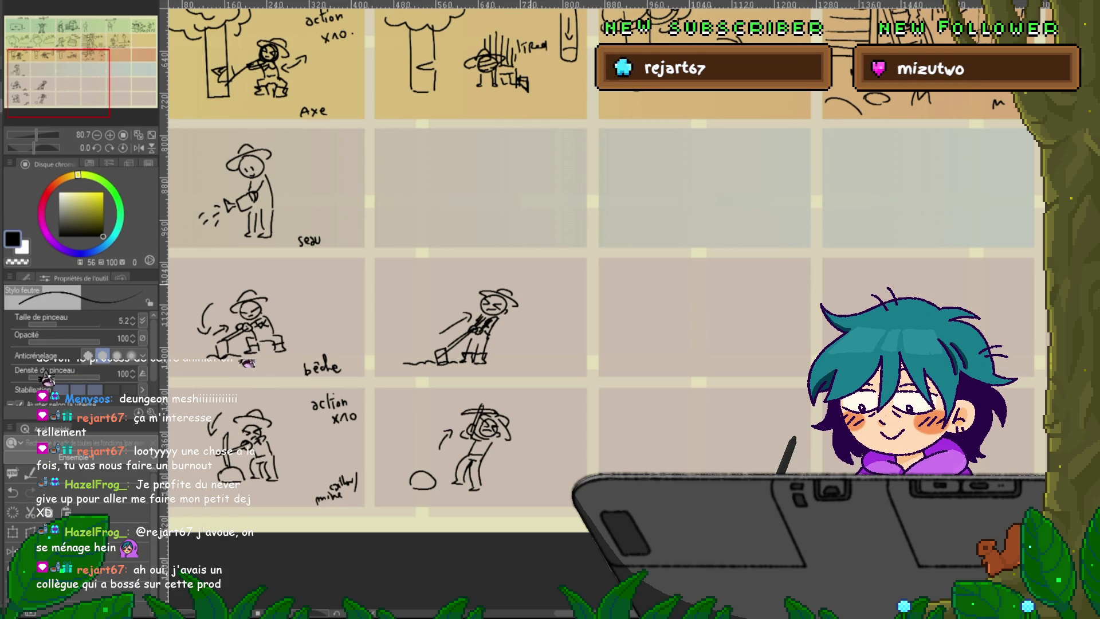
mouse_move(59, 83)
mouse_down()
mouse_move(95, 52)
mouse_move(128, 49)
mouse_move(52, 55)
mouse_move(57, 79)
mouse_up()
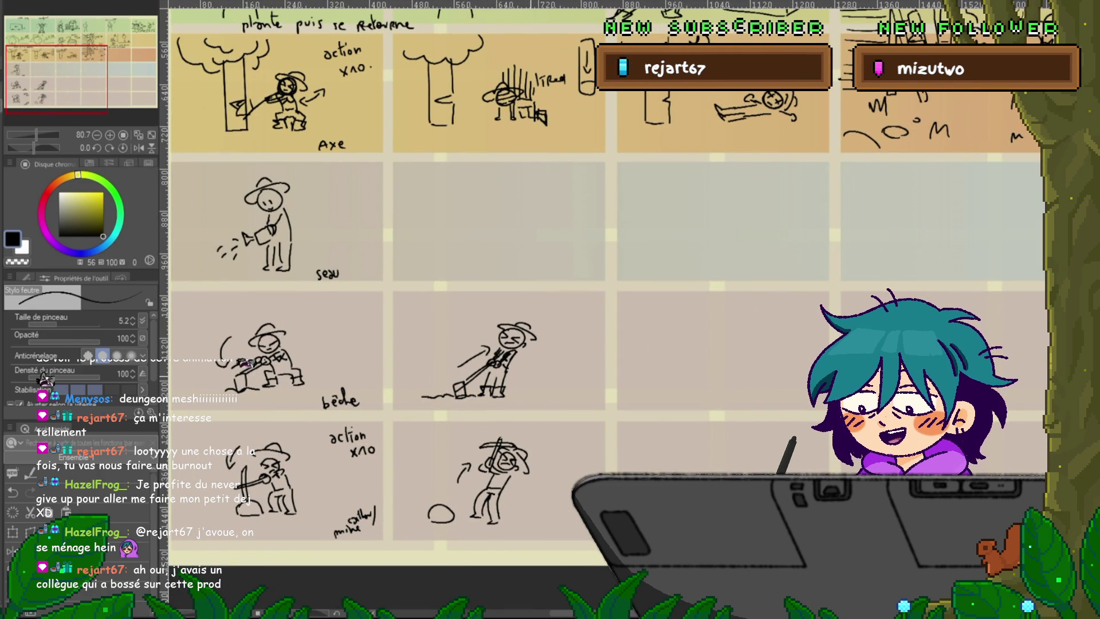
drag(56, 79, 55, 85)
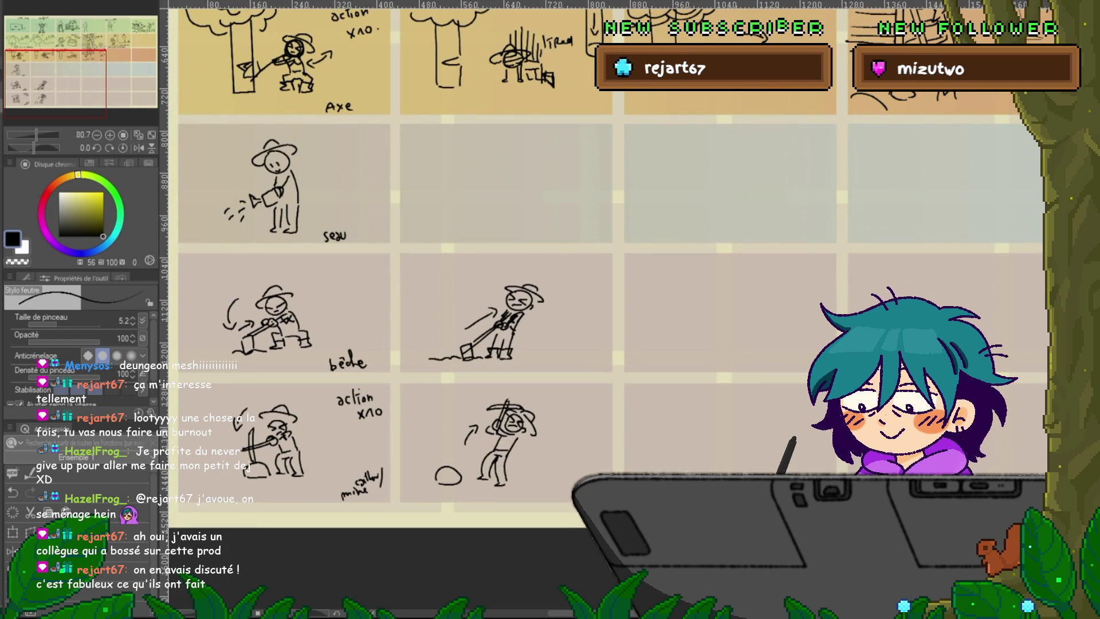
drag(55, 84, 56, 84)
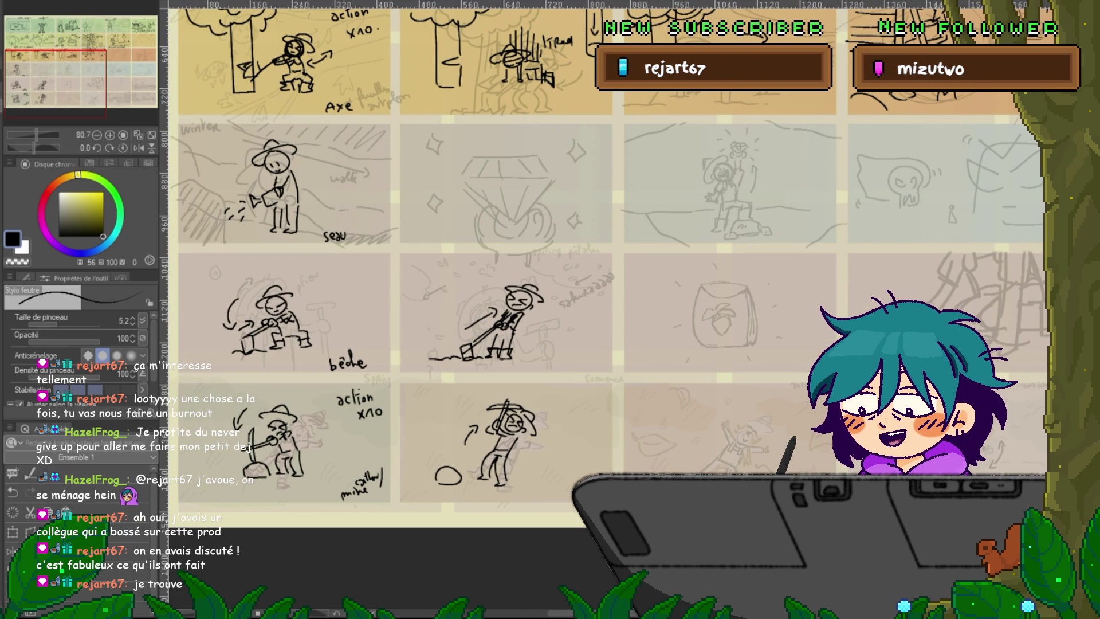
key(Delete)
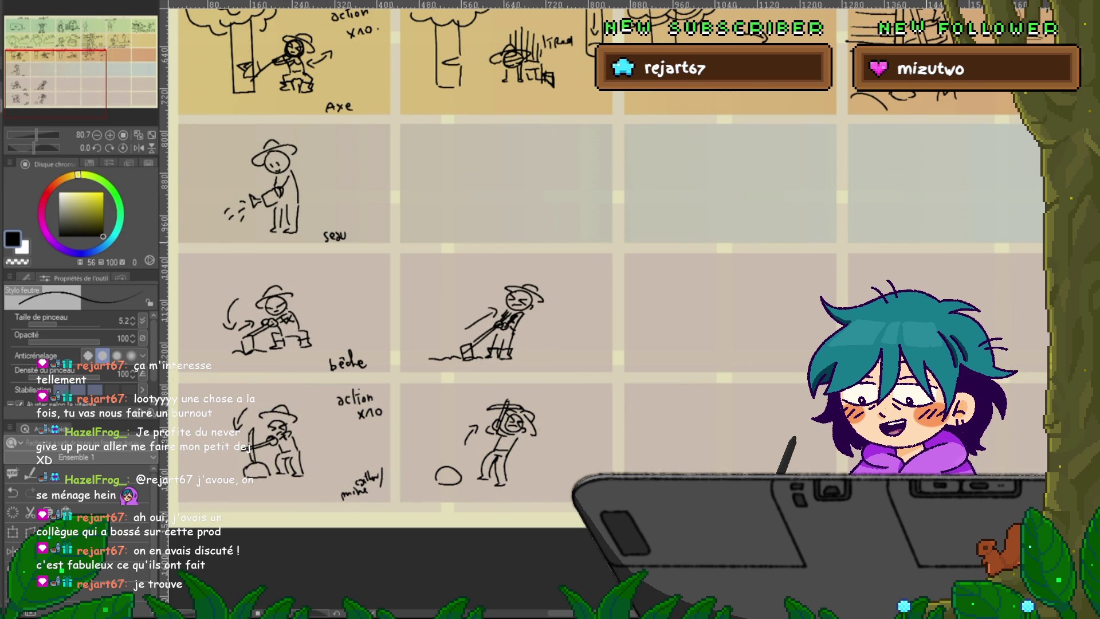
scroll(610, 310, up, 5)
scroll(610, 310, up, 2)
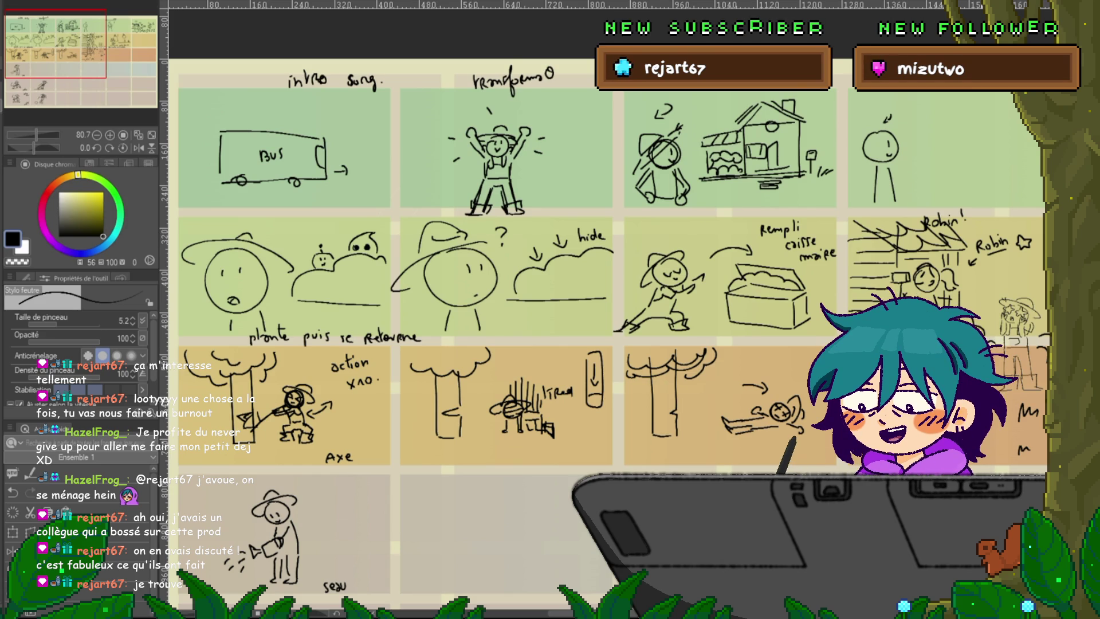
- Scroll across the storyboard and bring the inked rough drawings back into view
scroll(608, 333, right, 10)
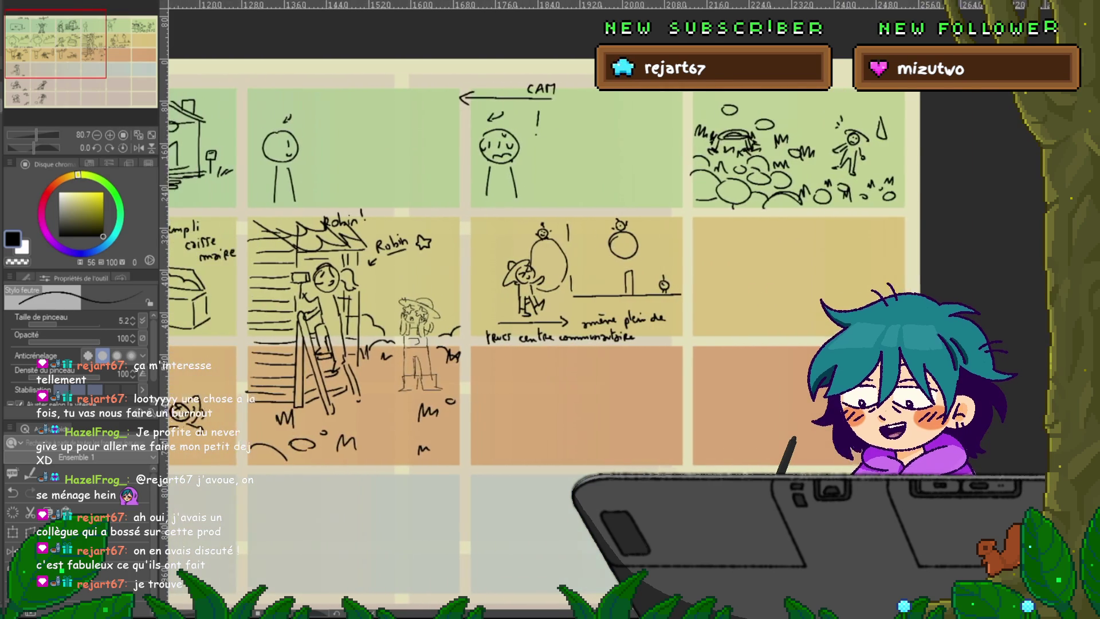
scroll(607, 333, right, 1)
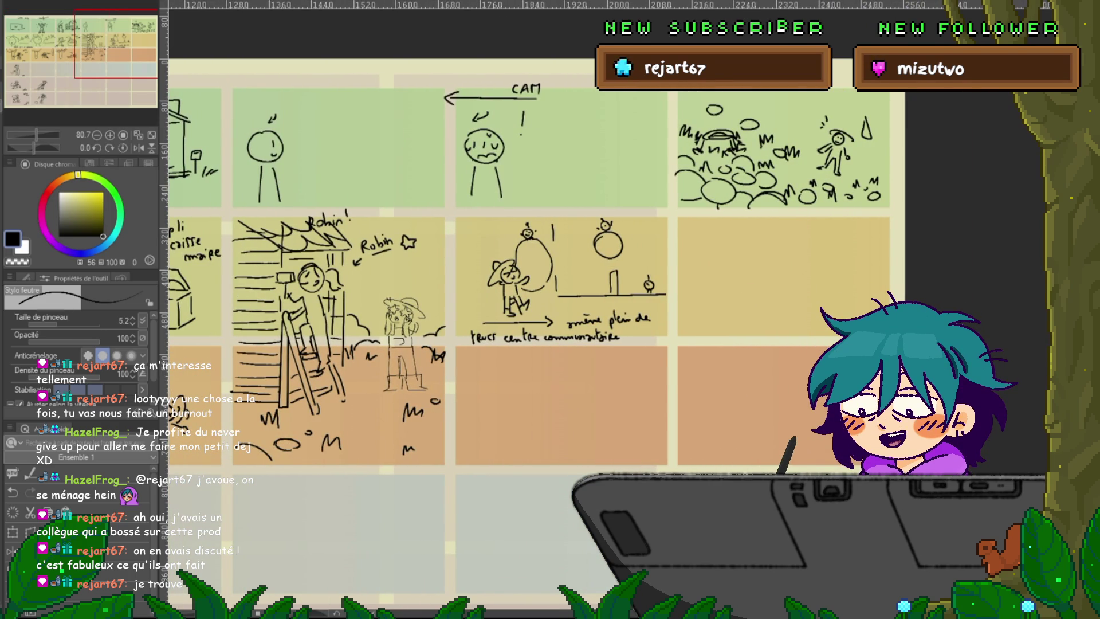
scroll(608, 332, down, 4)
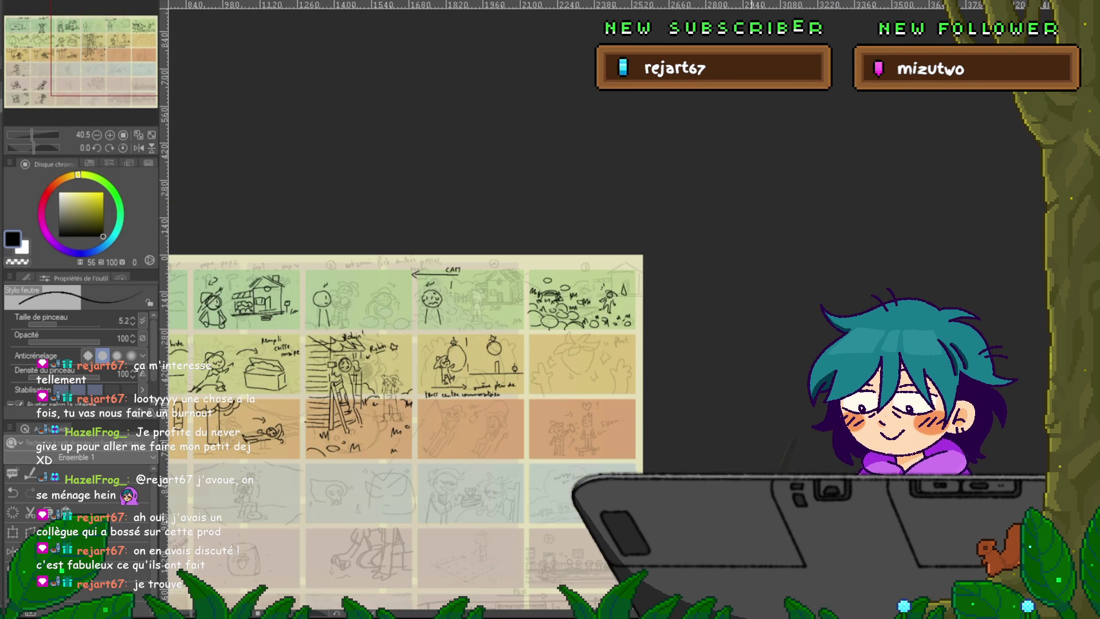
scroll(412, 309, down, 3)
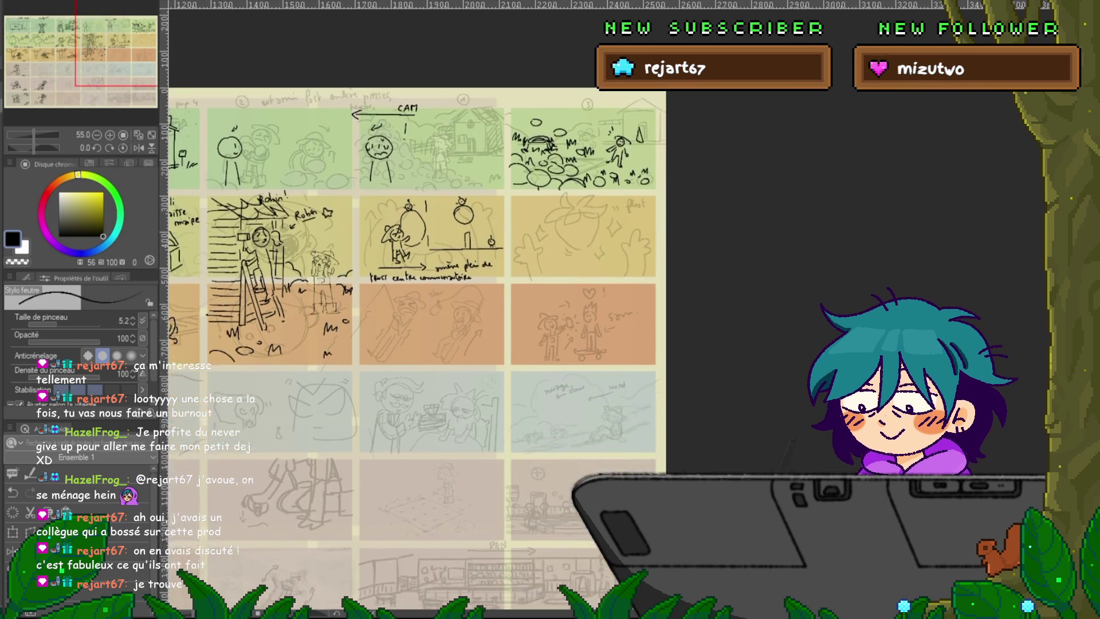
scroll(607, 303, left, 8)
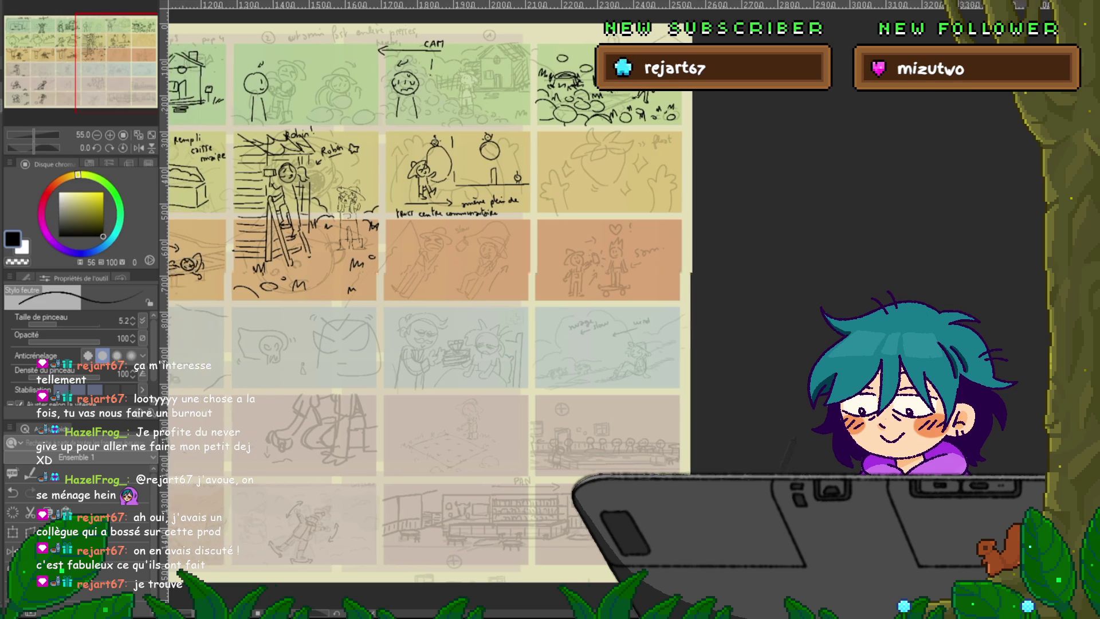
scroll(607, 302, left, 2)
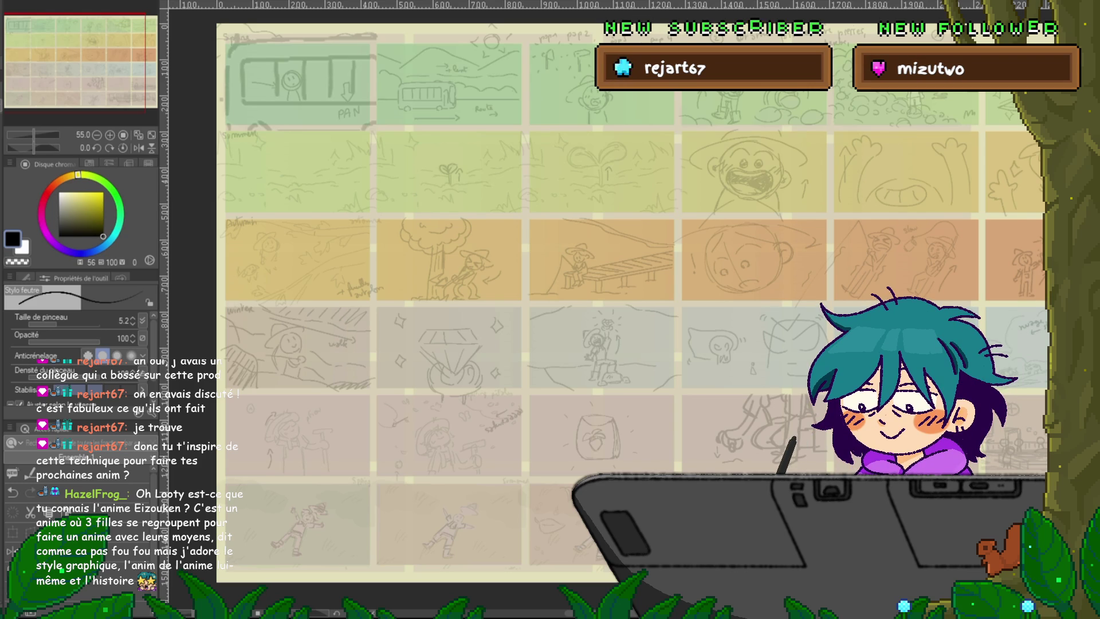
key(ctrl+z)
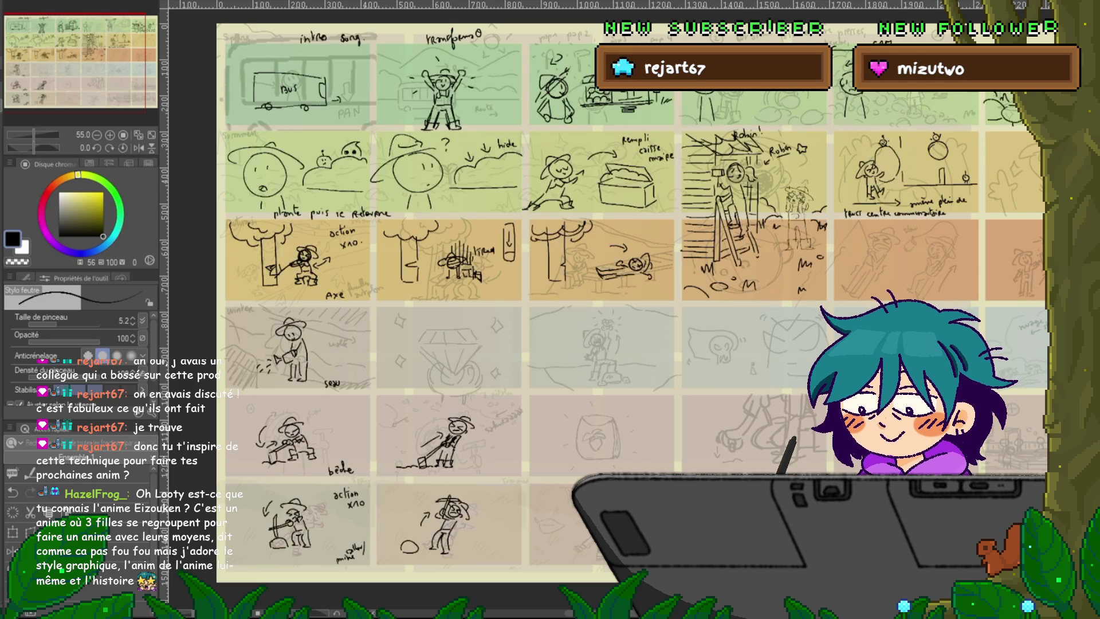
- Hide the inked roughs again and move to the 'nuage slow' / 'wind' hillside panel
scroll(356, 255, up, 2)
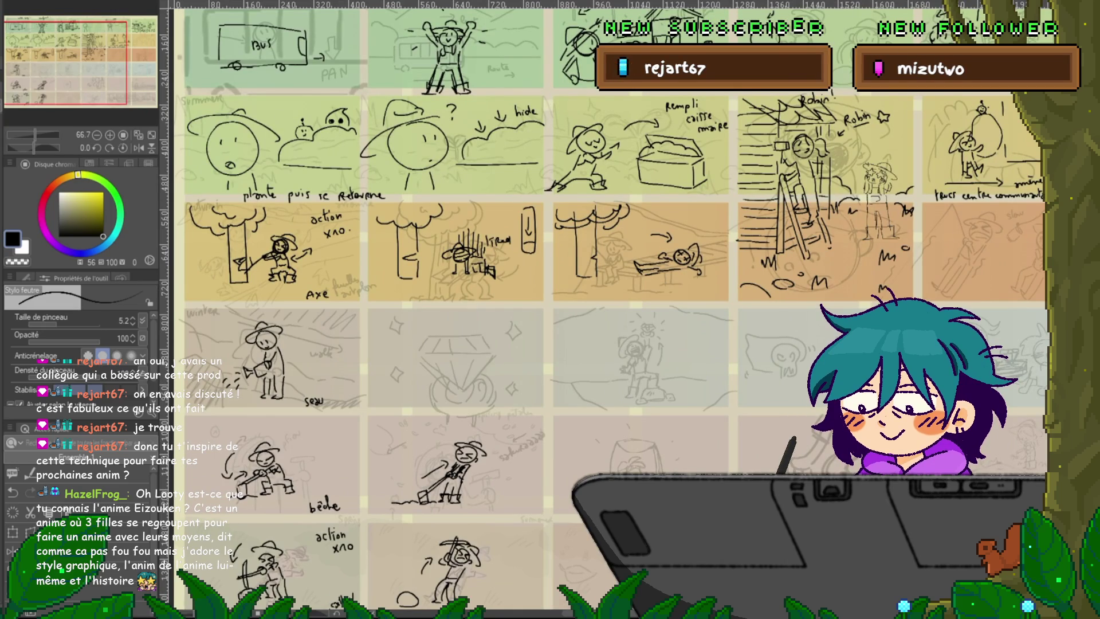
key(ctrl+y)
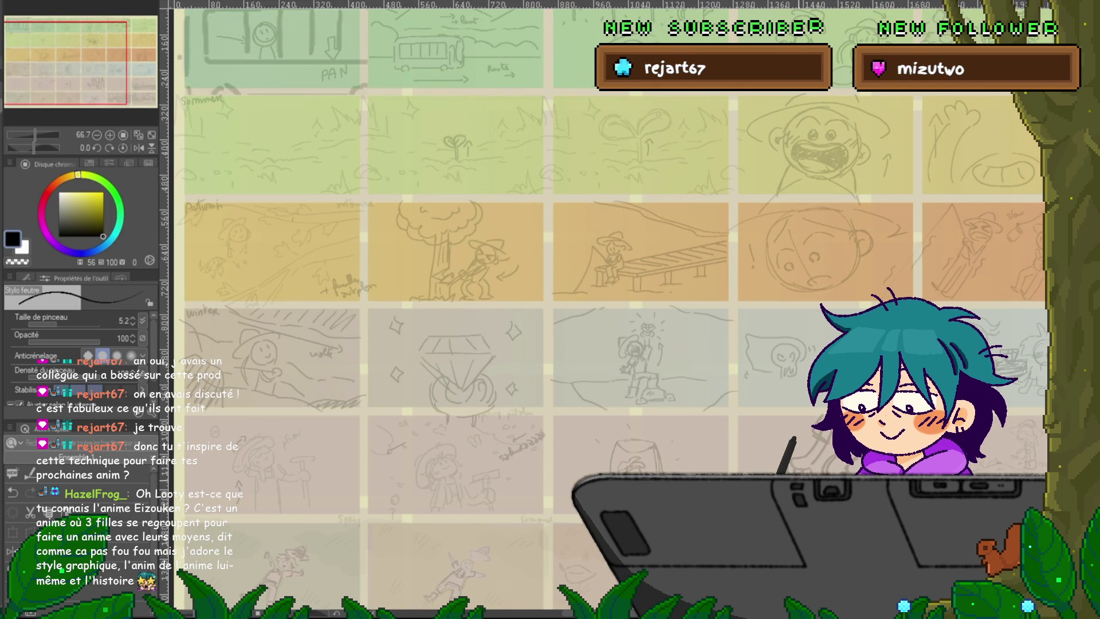
scroll(610, 310, right, 10)
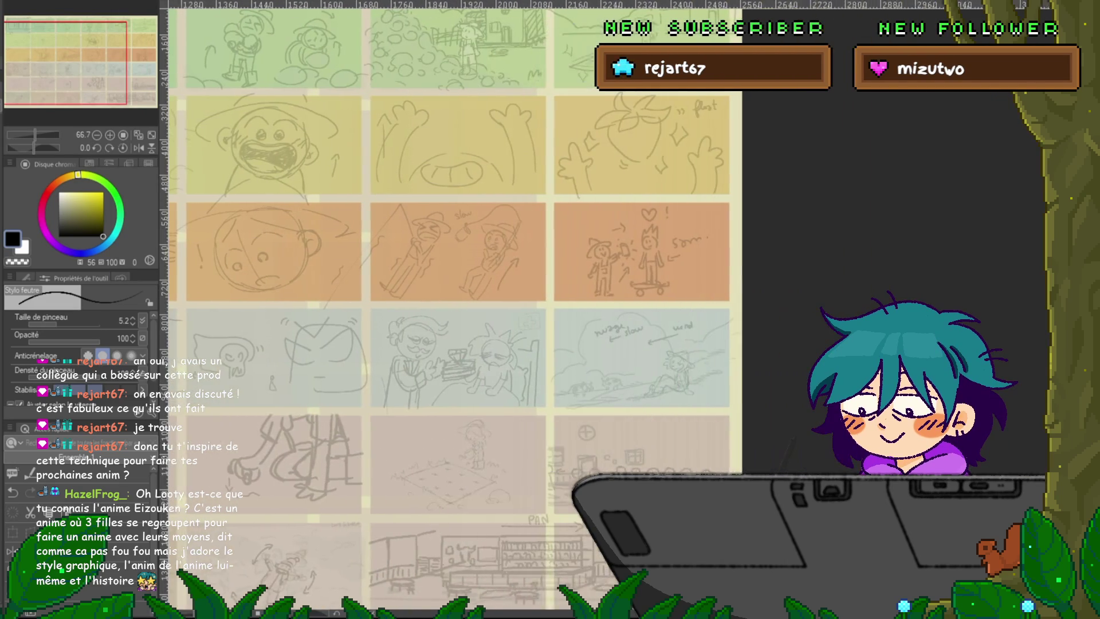
scroll(430, 310, down, 5)
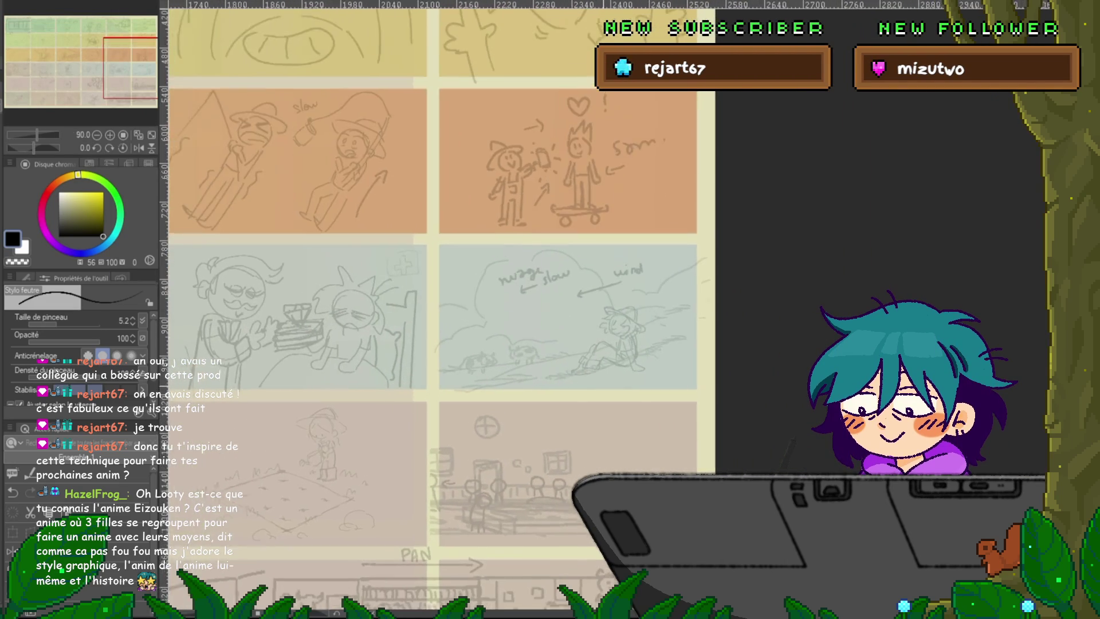
scroll(516, 258, up, 1)
scroll(515, 258, up, 2)
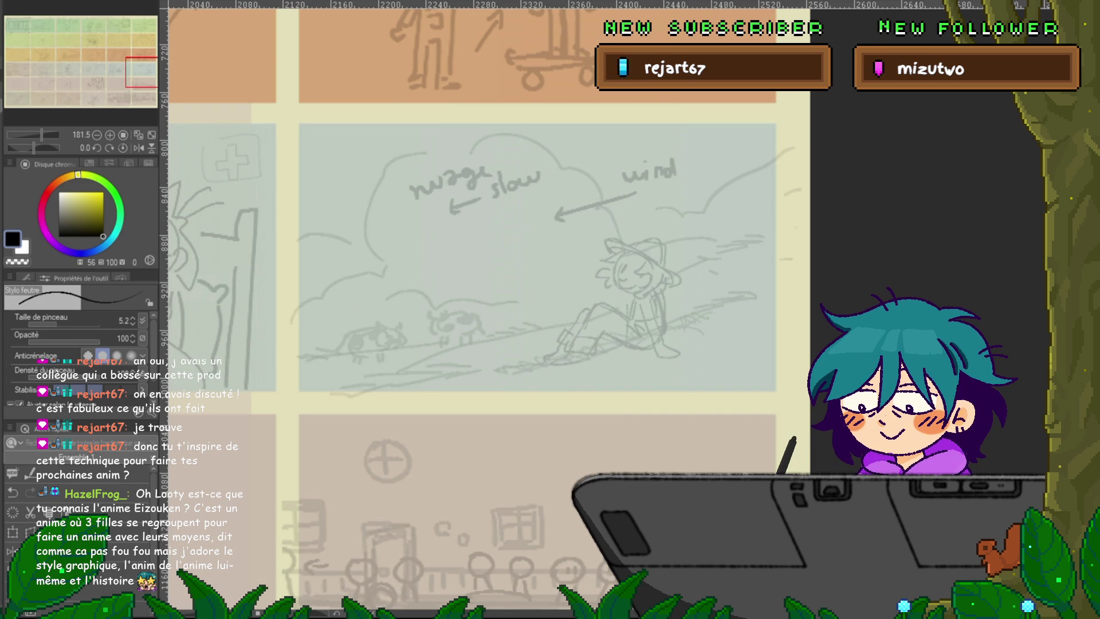
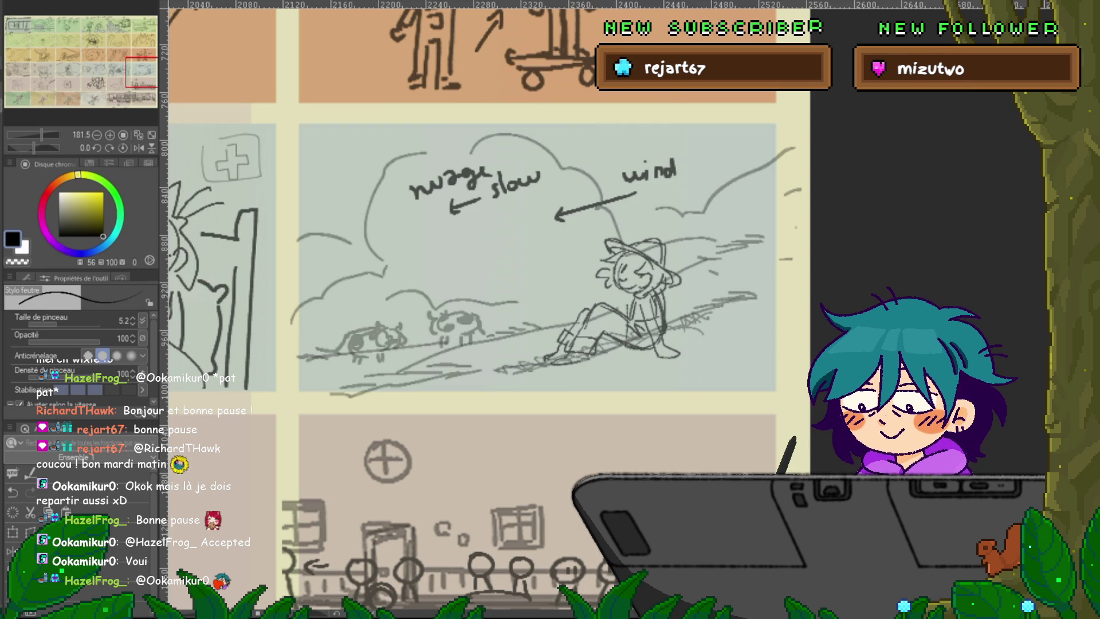
- Zoom out from the cloud panel and pan to the storyboard's top-left corner, starting at the bus panel
scroll(499, 498, down, 5)
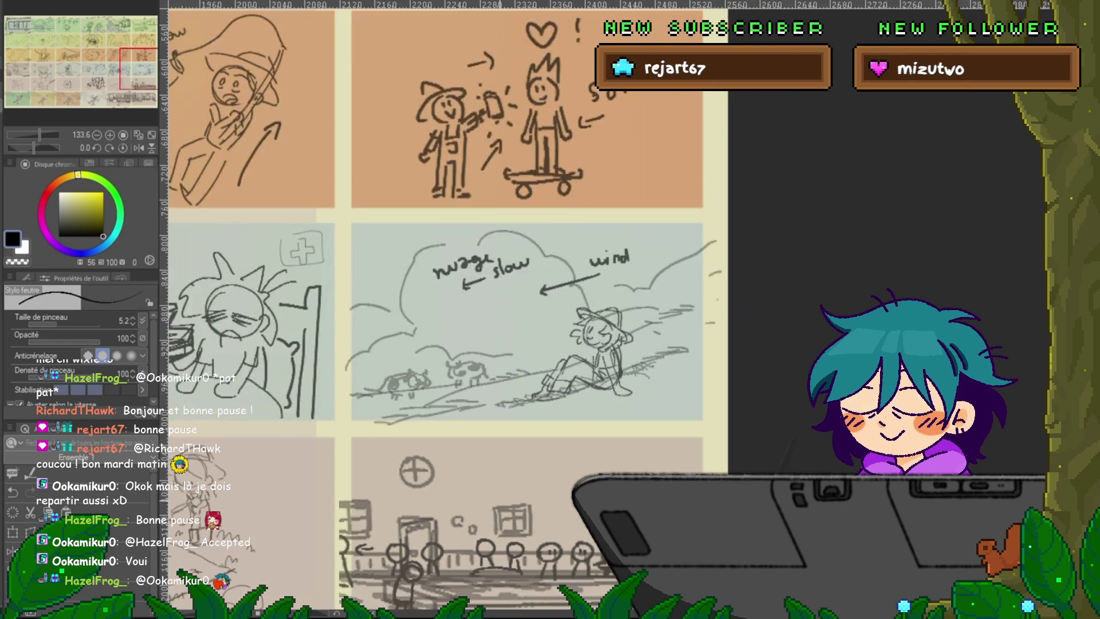
scroll(401, 309, down, 3)
scroll(612, 305, left, 15)
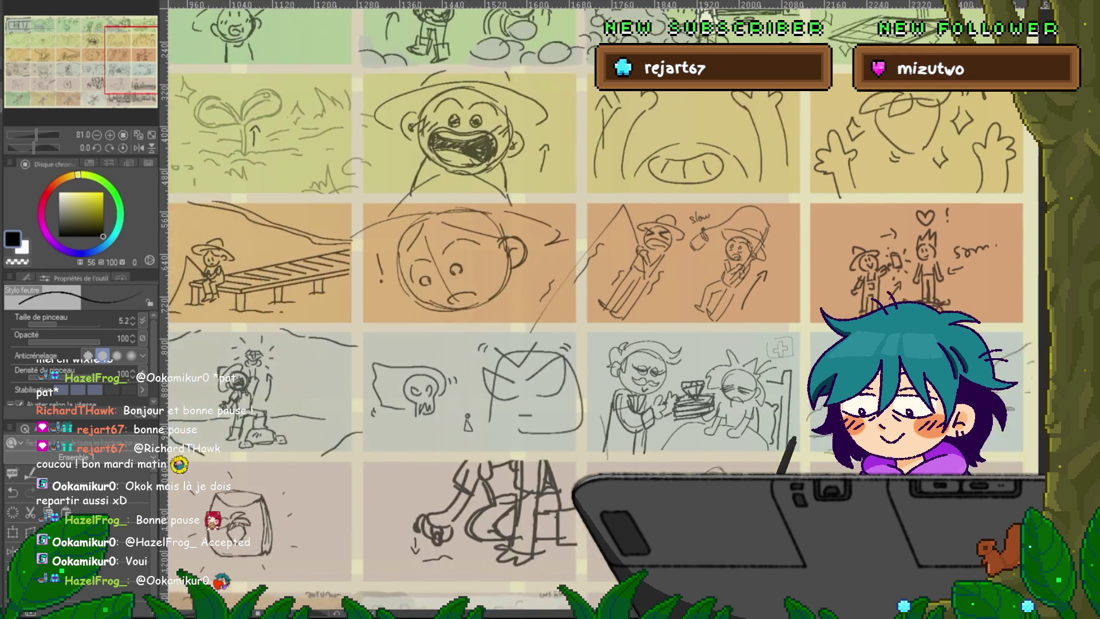
scroll(390, 310, left, 3)
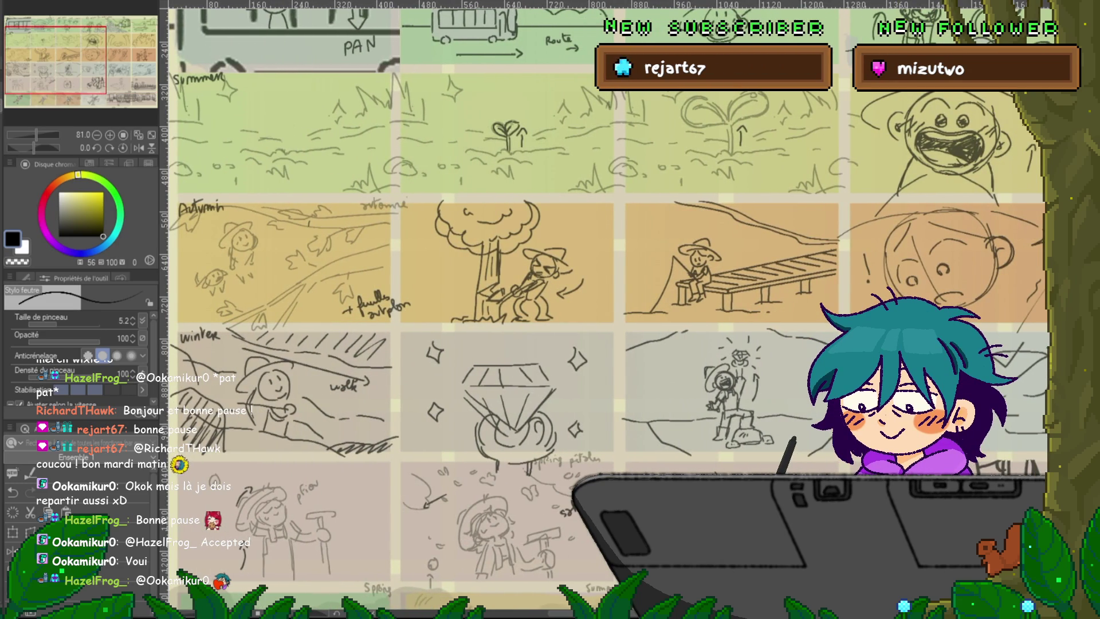
scroll(605, 310, up, 5)
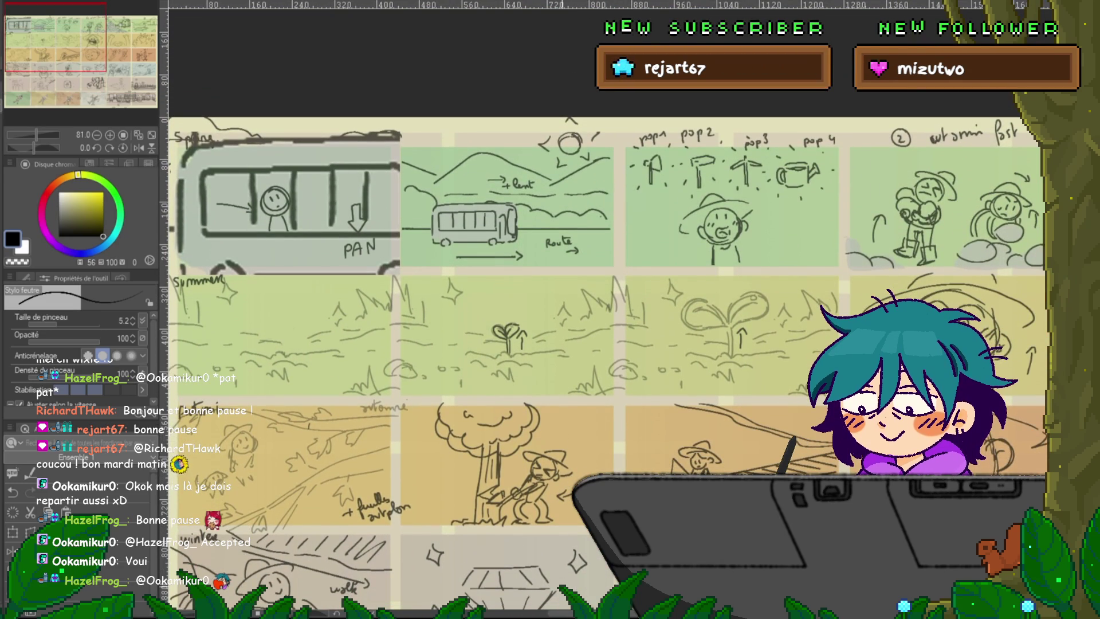
scroll(607, 367, left, 2)
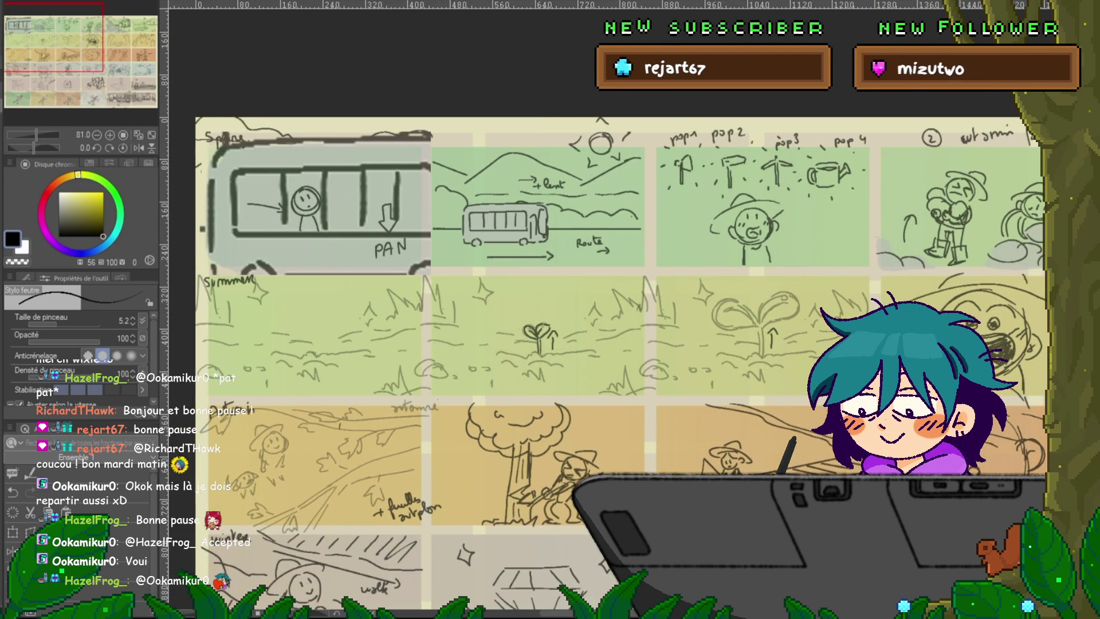